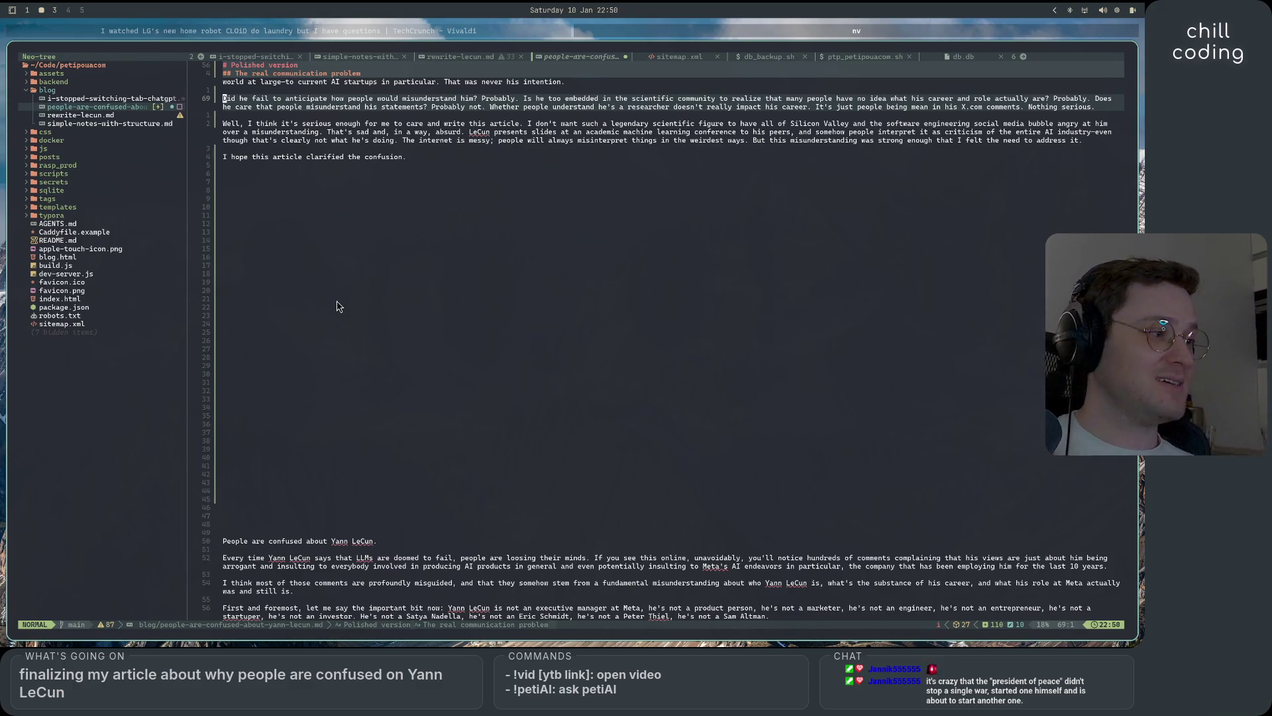
scroll(337, 307, "up", 5)
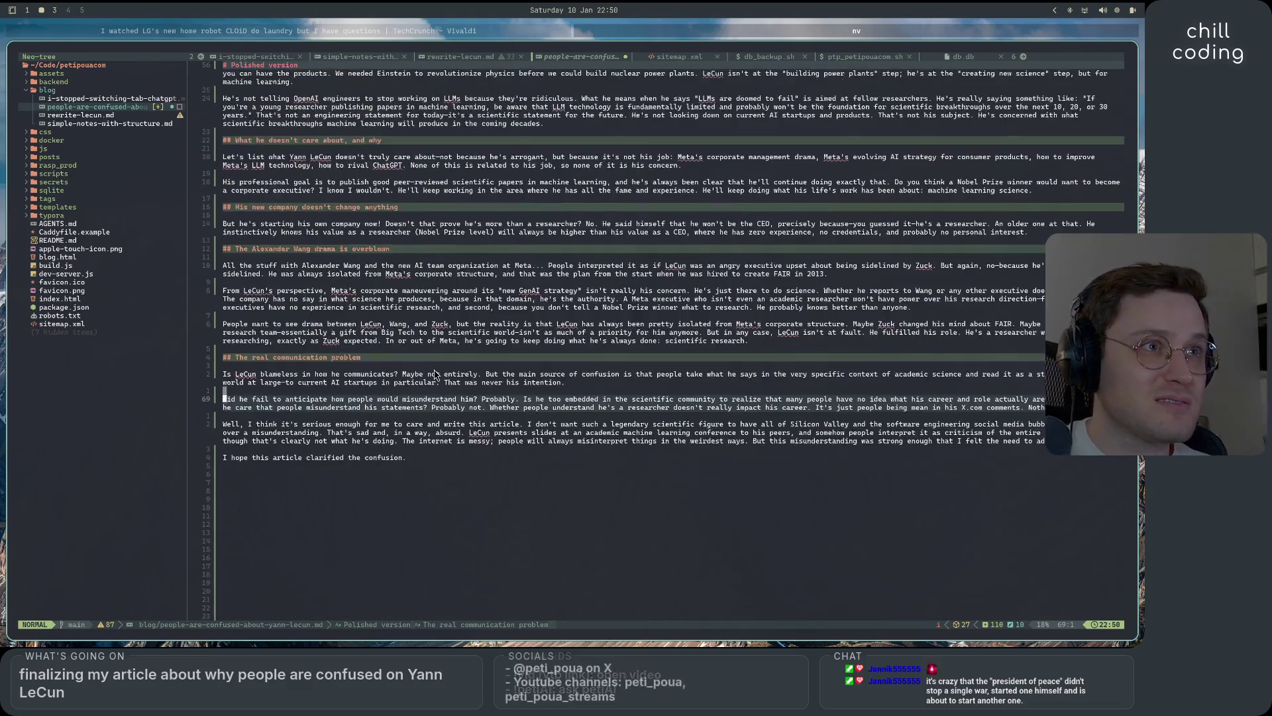
scroll(398, 348, "up", 5)
scroll(497, 398, "up", 5)
scroll(535, 424, "down", 5)
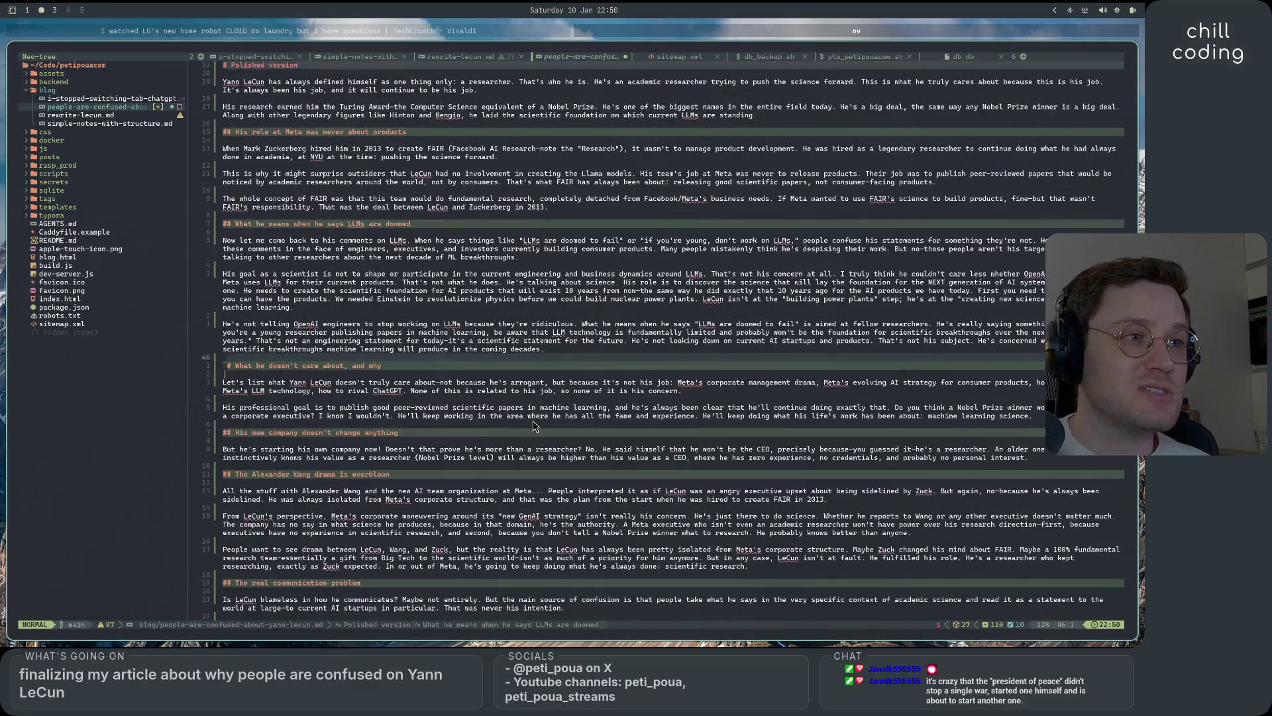
scroll(535, 424, "down", 10)
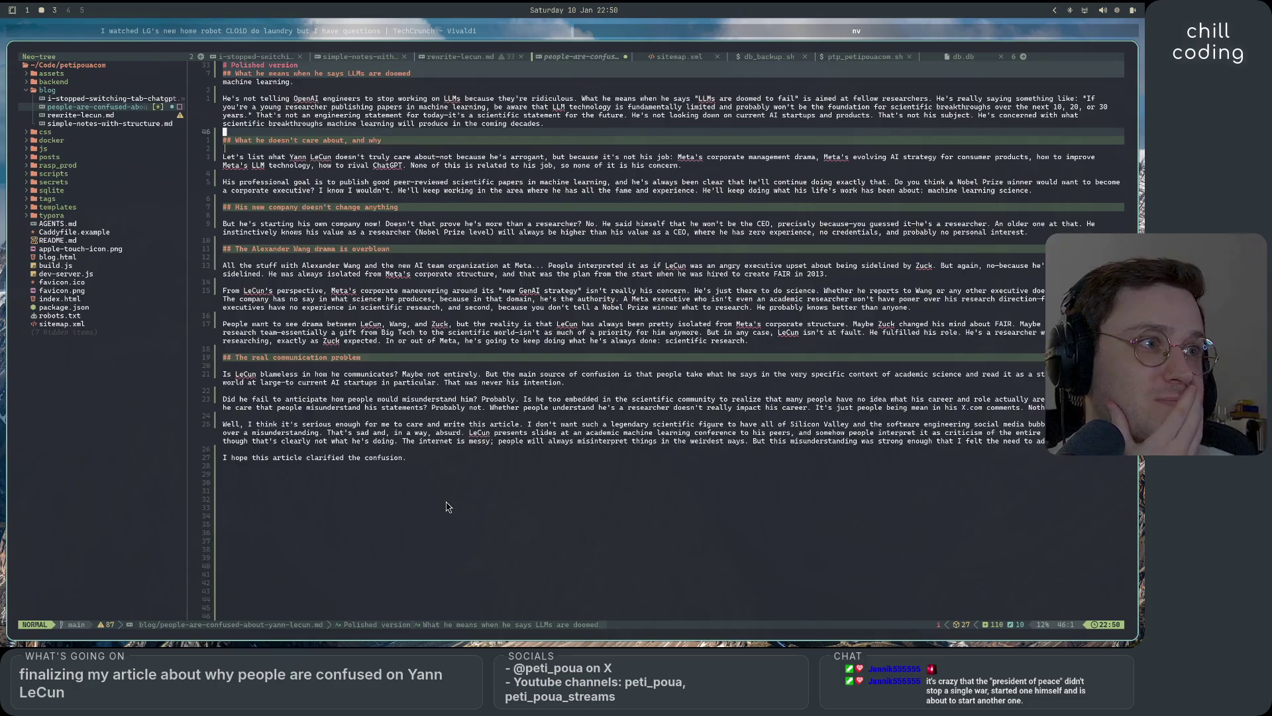
scroll(442, 493, "up", 4)
scroll(443, 497, "up", 4)
scroll(447, 506, "up", 3)
scroll(447, 506, "up", 2)
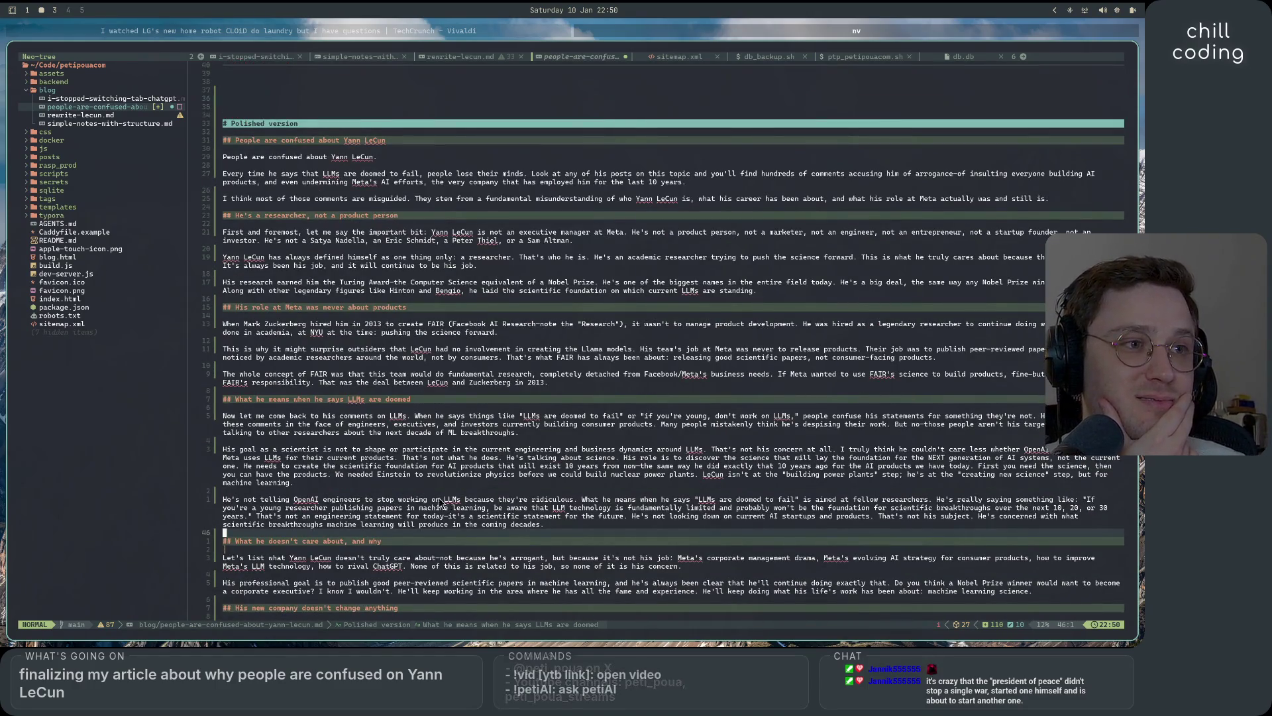
- Walk up through the LLMs-doomed, Llama and Nobel Prize paragraphs and delete the stray period after 'standing'
left_click(450, 502)
left_click(447, 434)
left_click(528, 443)
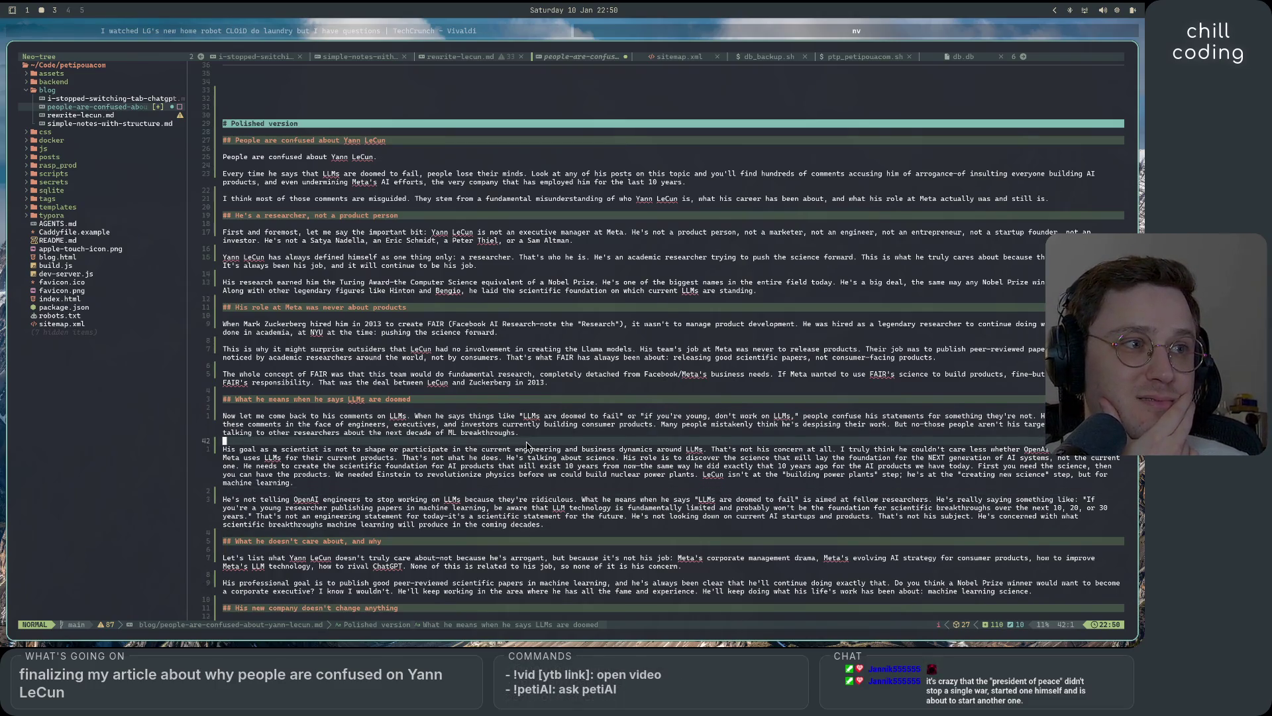
left_click(544, 399)
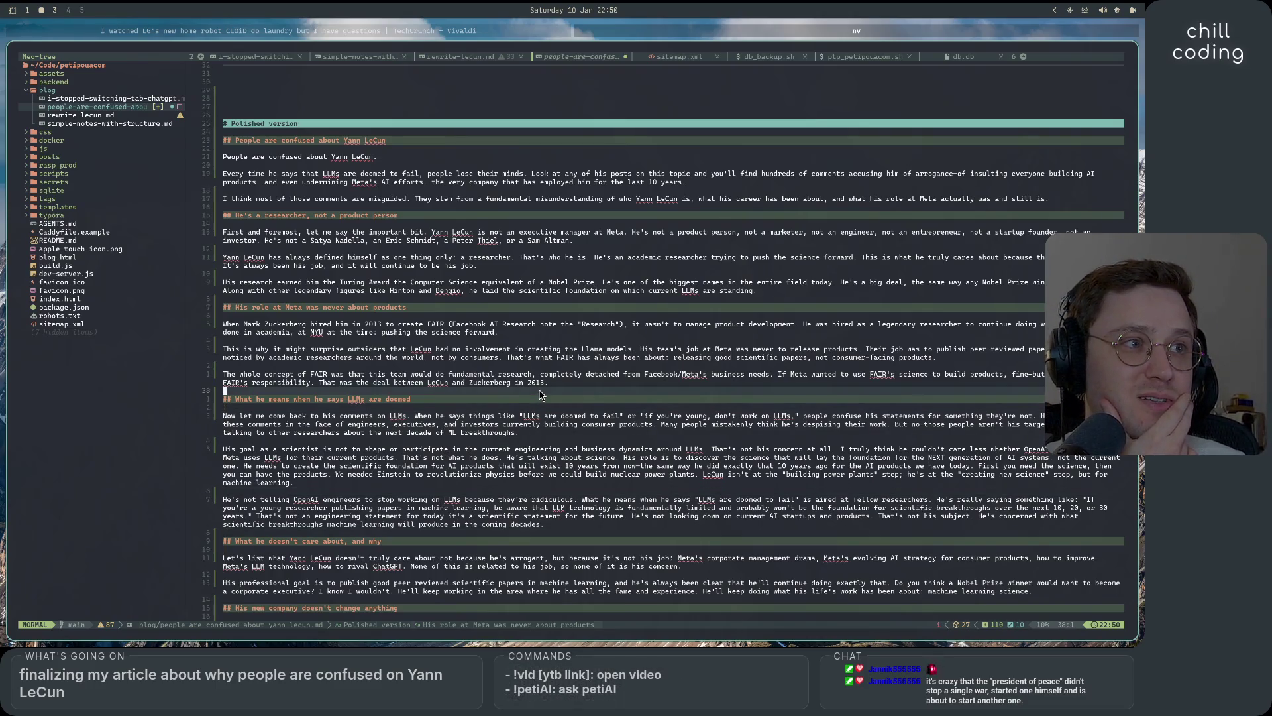
left_click(547, 383)
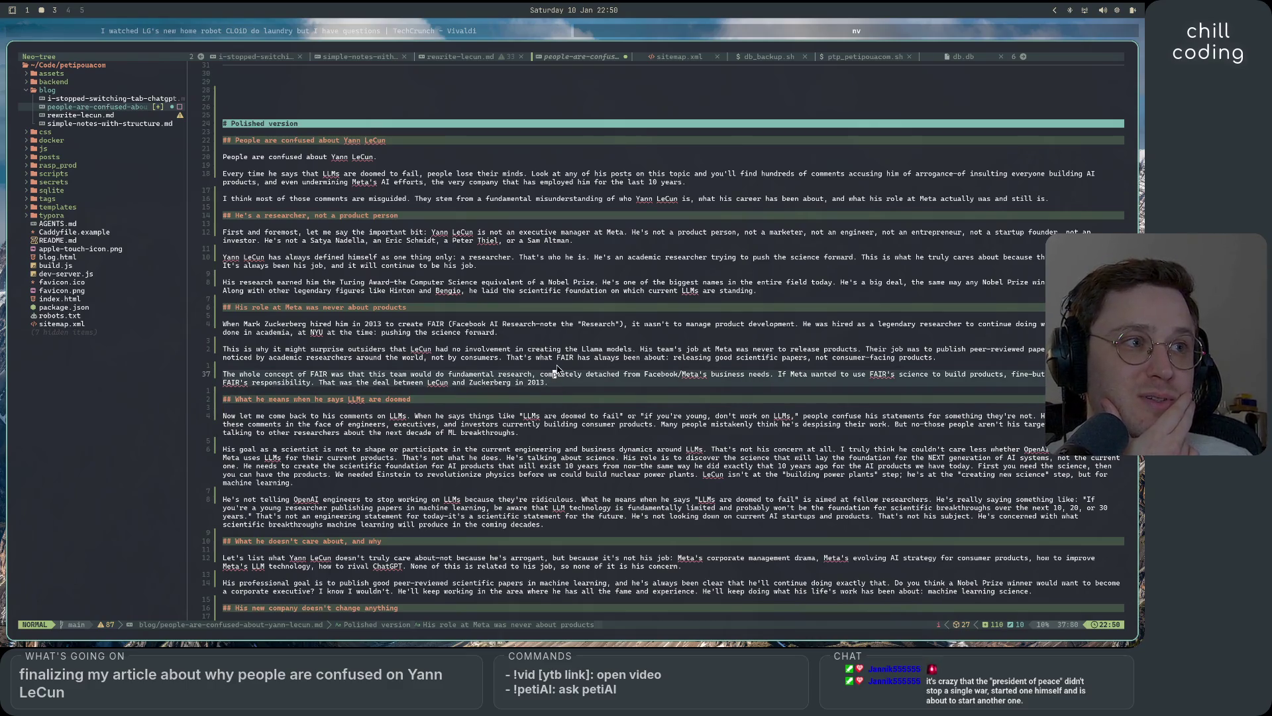
left_click(552, 366)
left_click(995, 358)
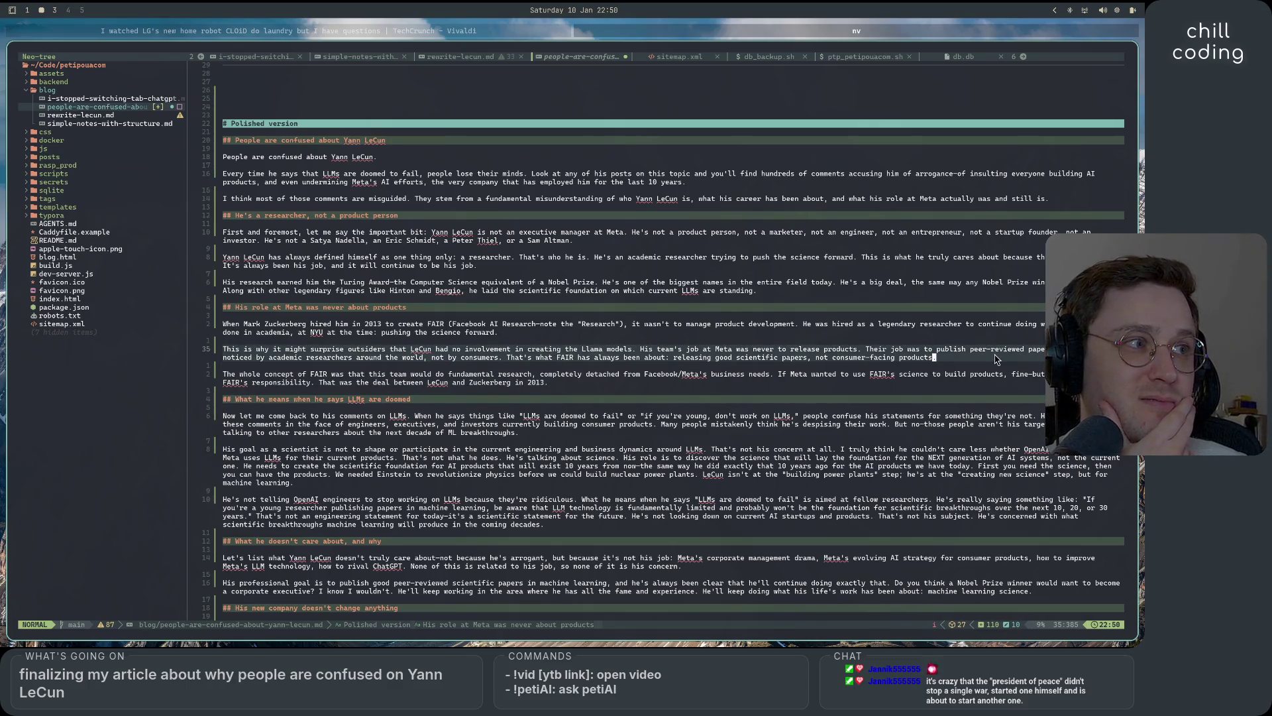
left_click(991, 328)
left_click(988, 315)
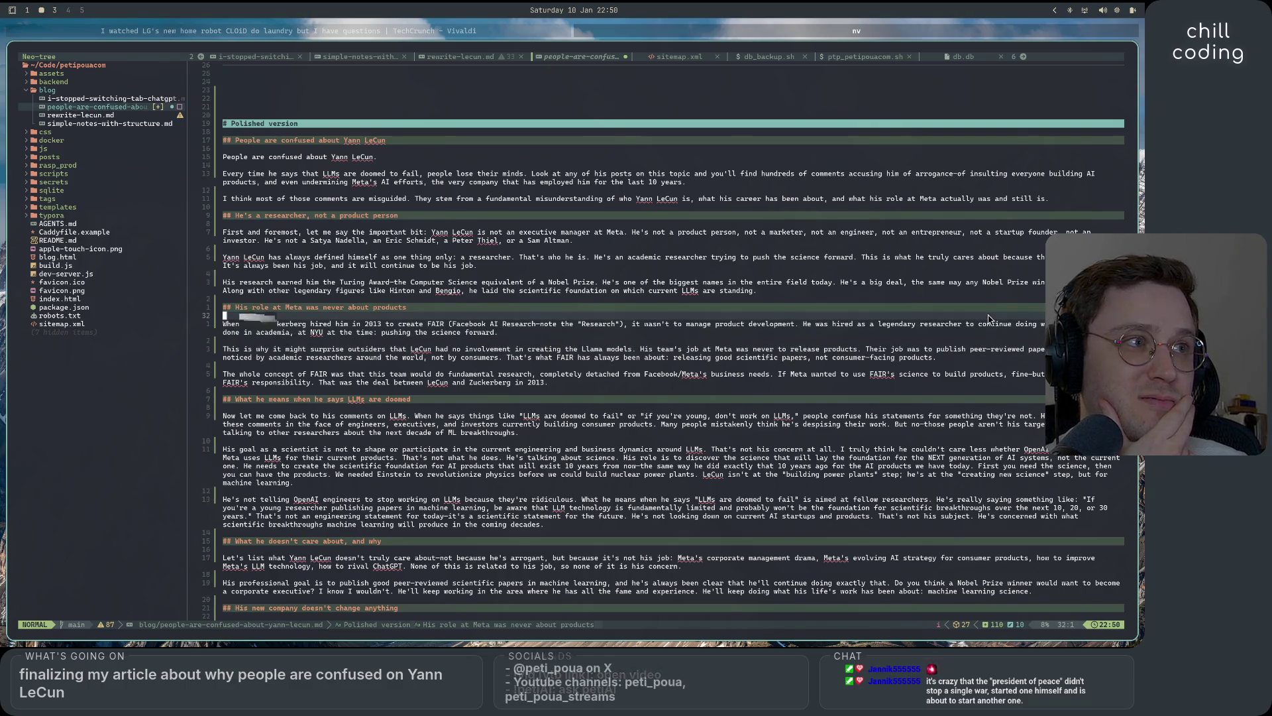
left_click(983, 290)
key("x")
- Add a period after the Sam Altman sentence, then move up to the 'People are confused' heading
left_click(977, 267)
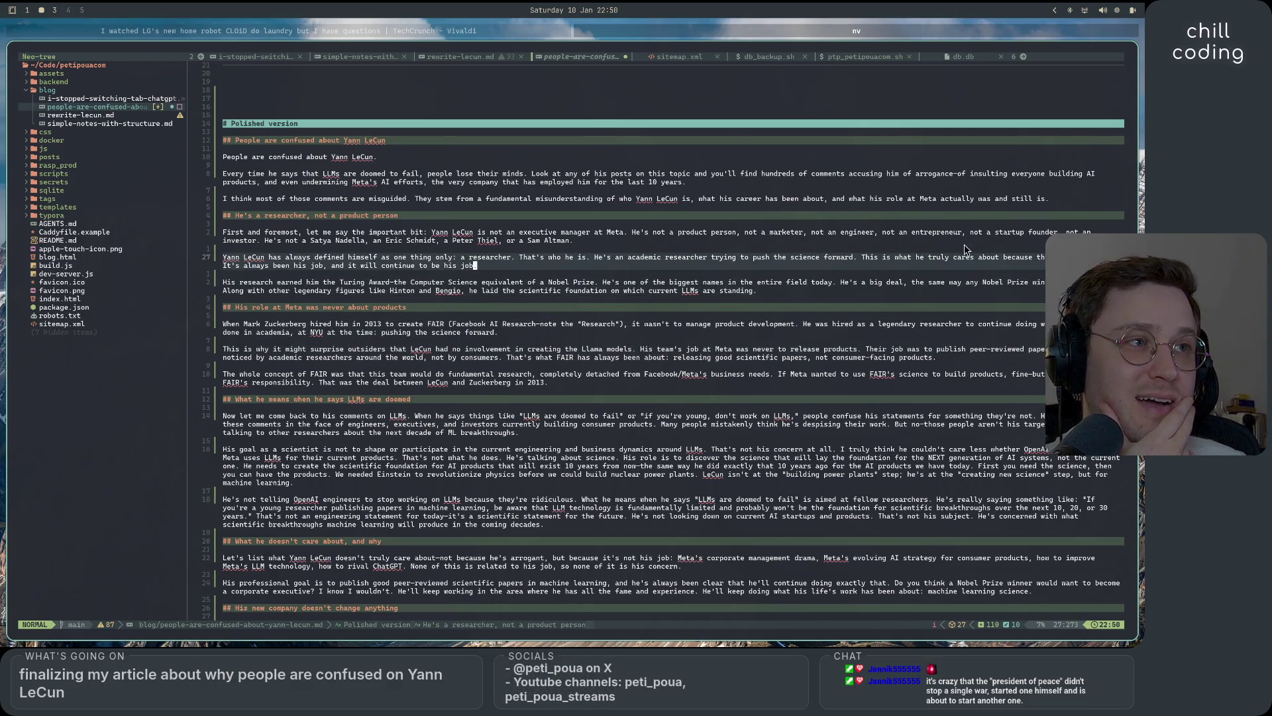
left_click(970, 251)
type("a.")
key("Escape")
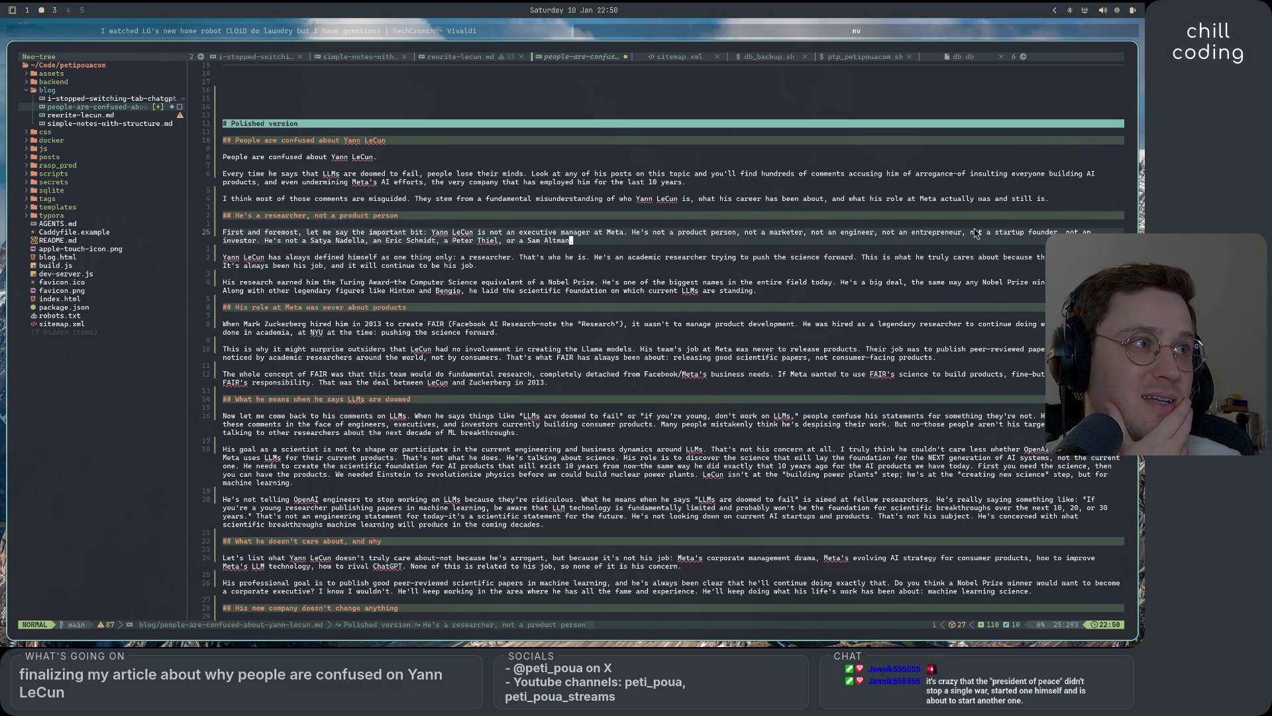
left_click(995, 219)
left_click(1062, 204)
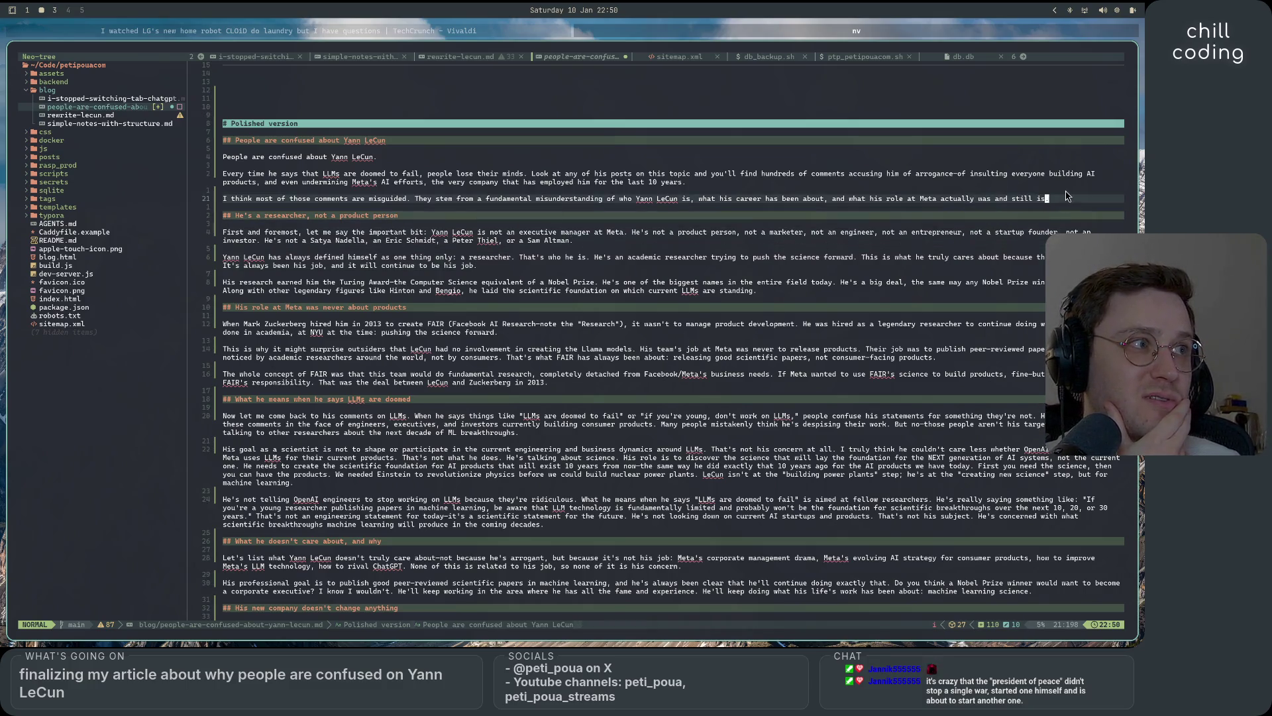
left_click(1061, 166)
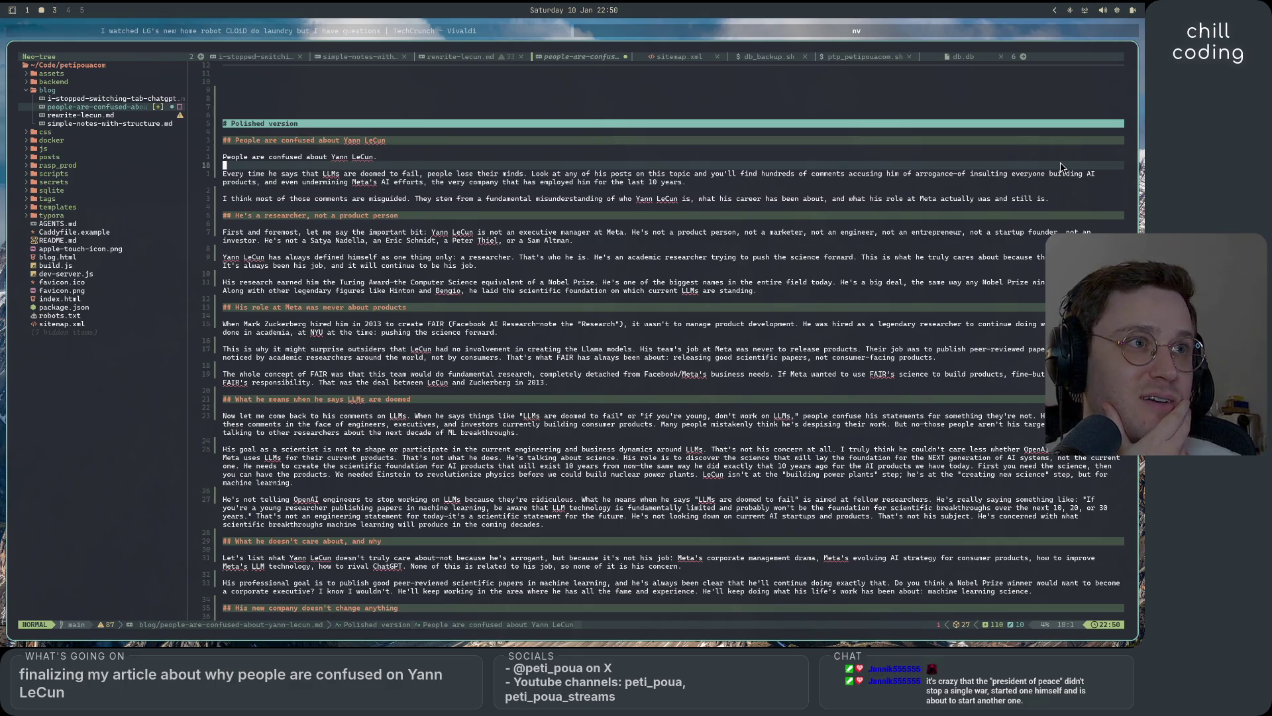
left_click(1060, 149)
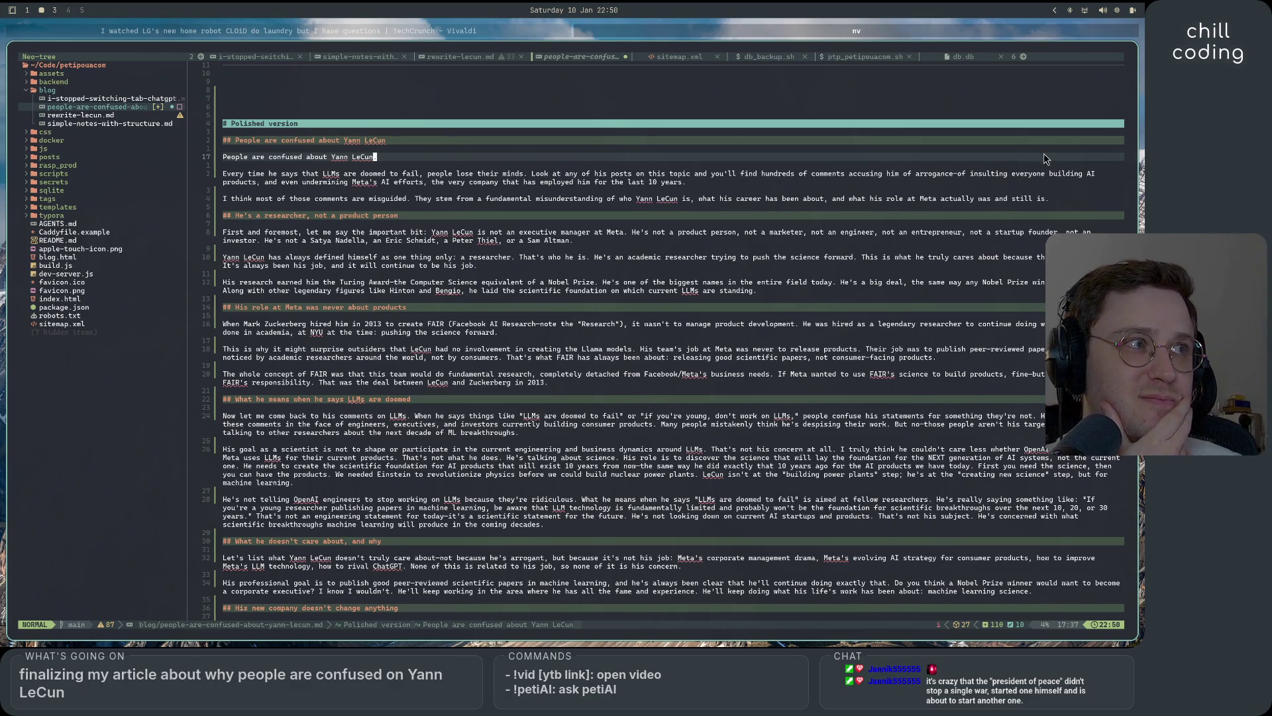
key("k")
key("k")
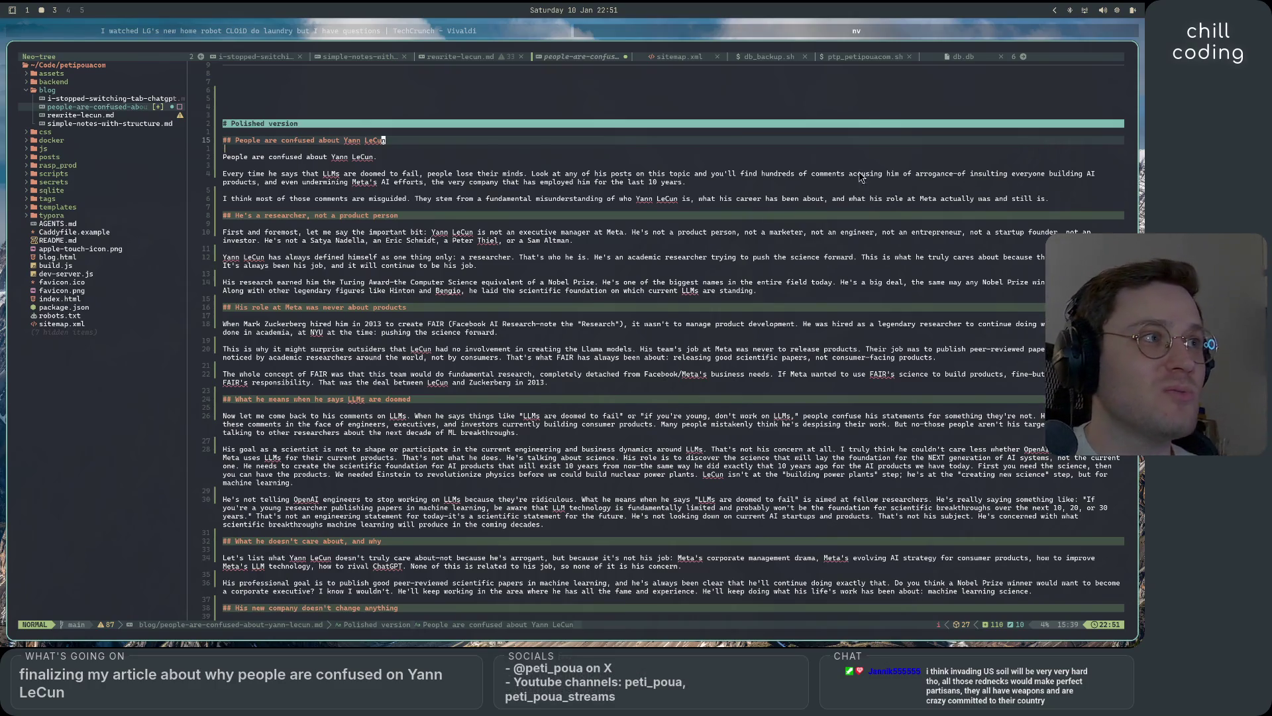
scroll(793, 435, "down", 5)
scroll(792, 436, "down", 6)
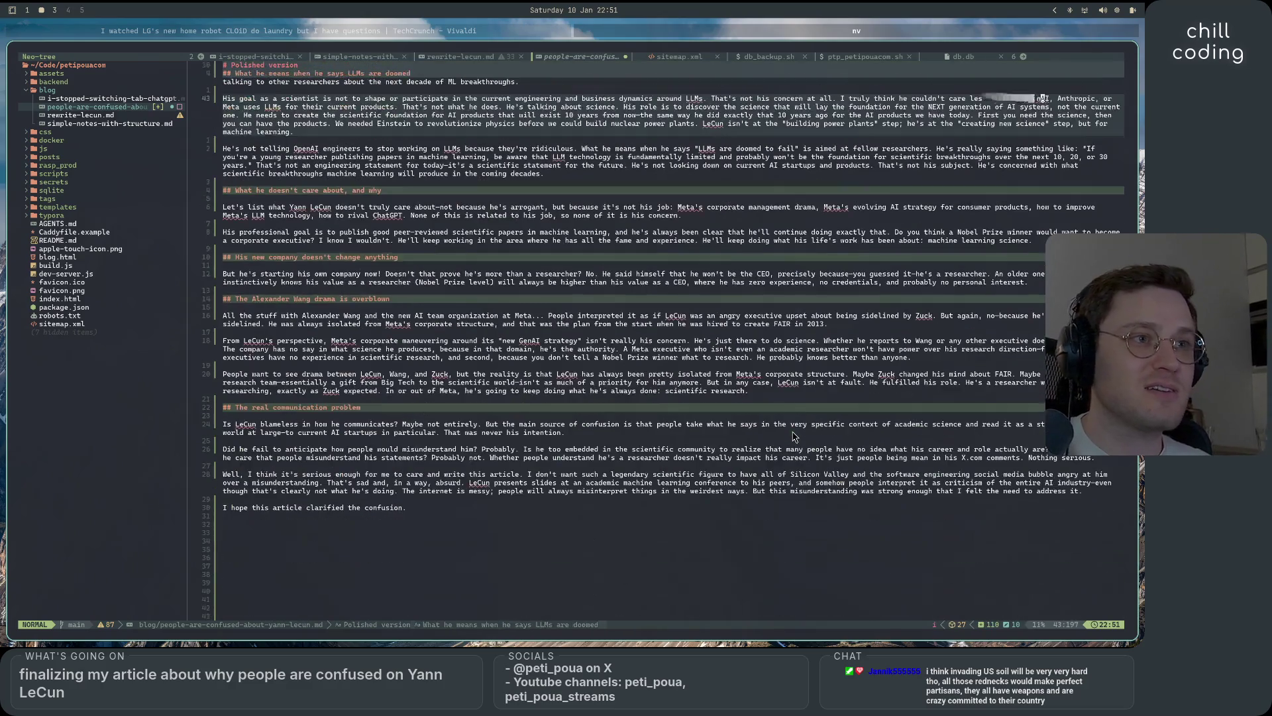
left_click(767, 432)
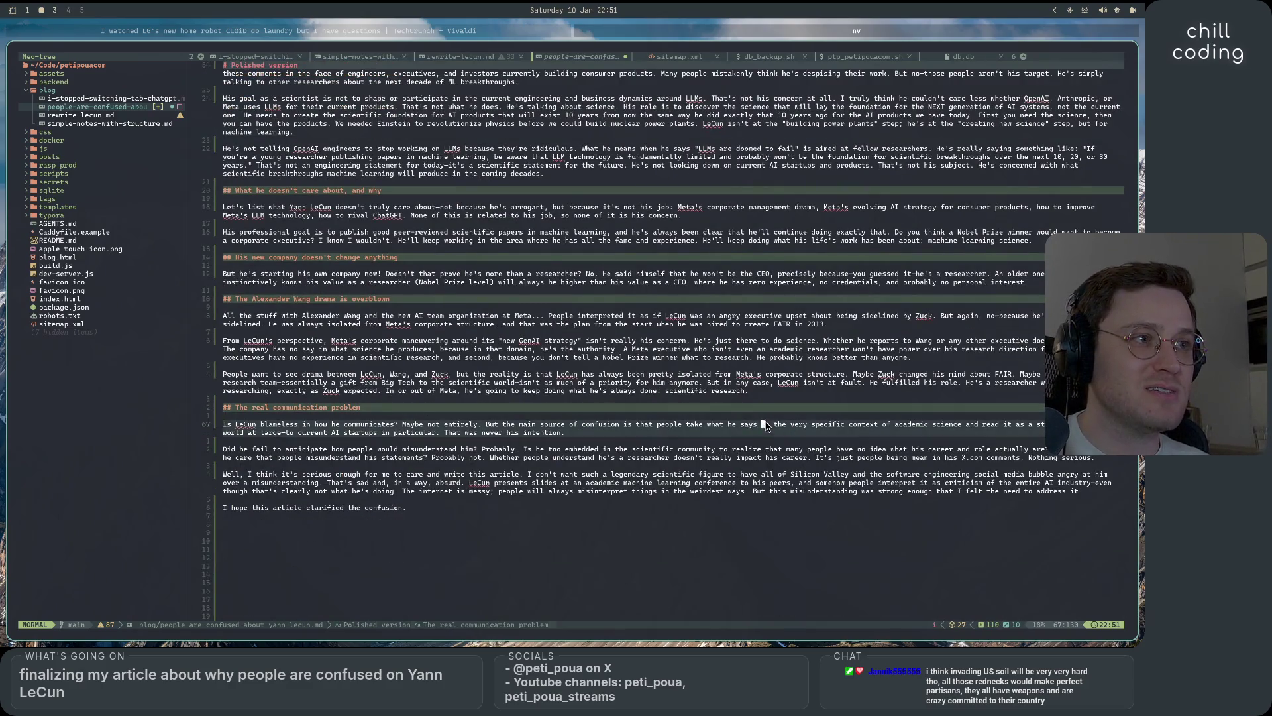
key("j")
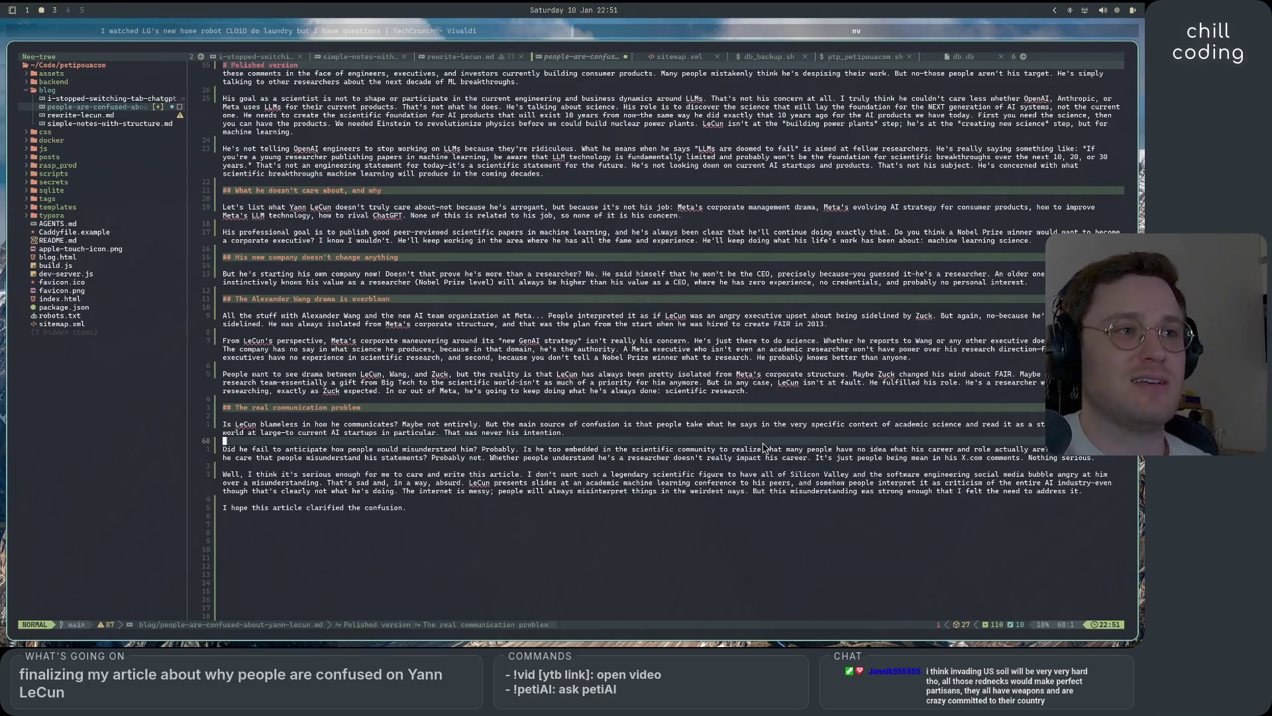
key("k")
key("k")
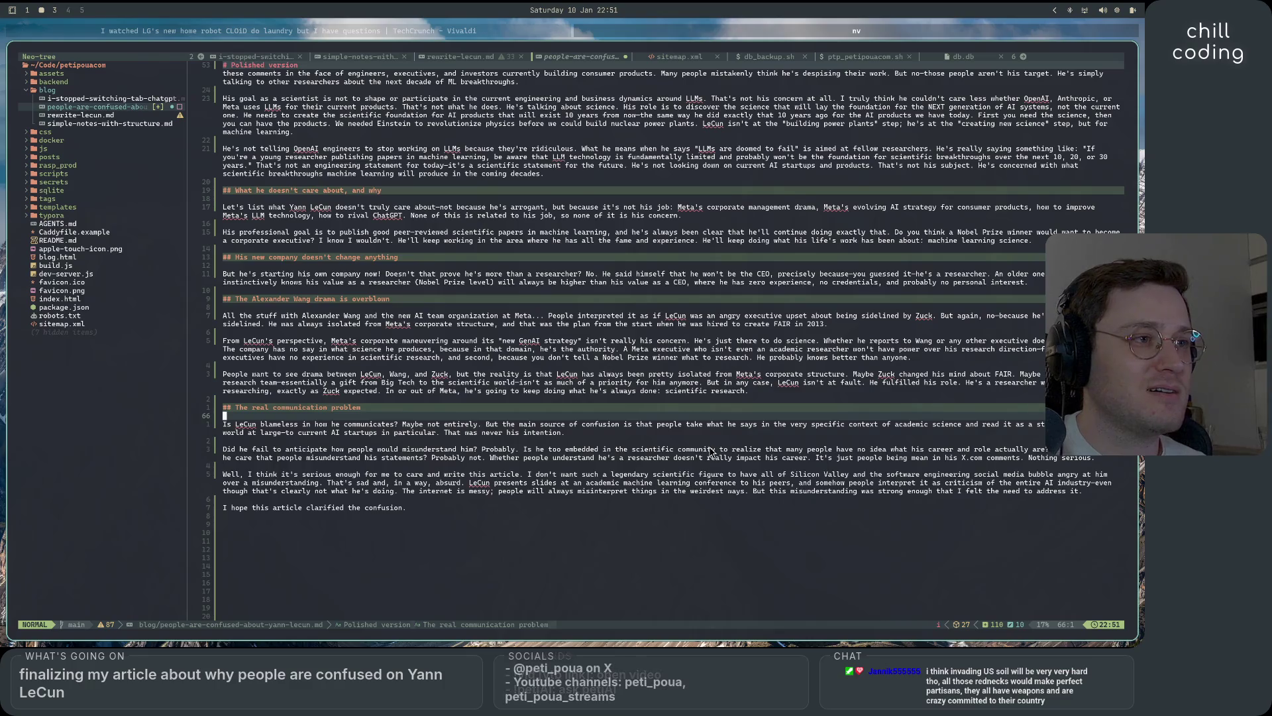
key("j")
key("j")
key("j")
key("j")
key("j")
key("j")
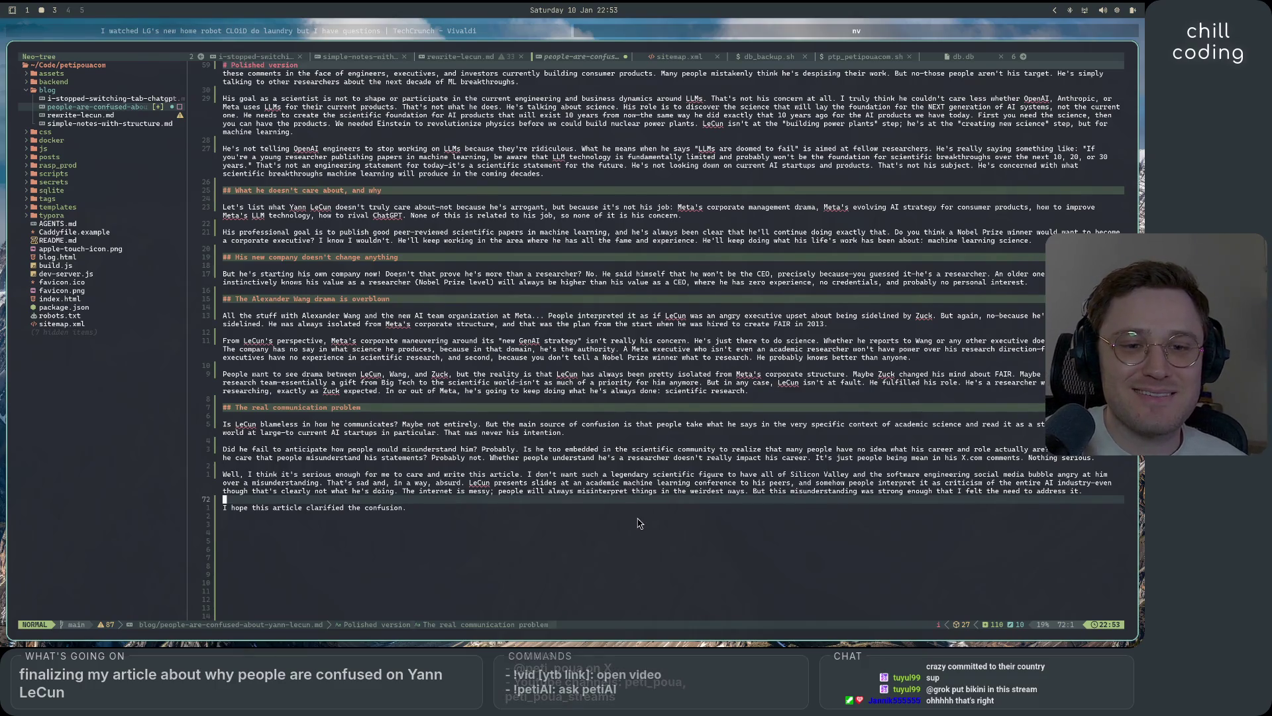
scroll(639, 527, "up", 5)
scroll(638, 562, "down", 5)
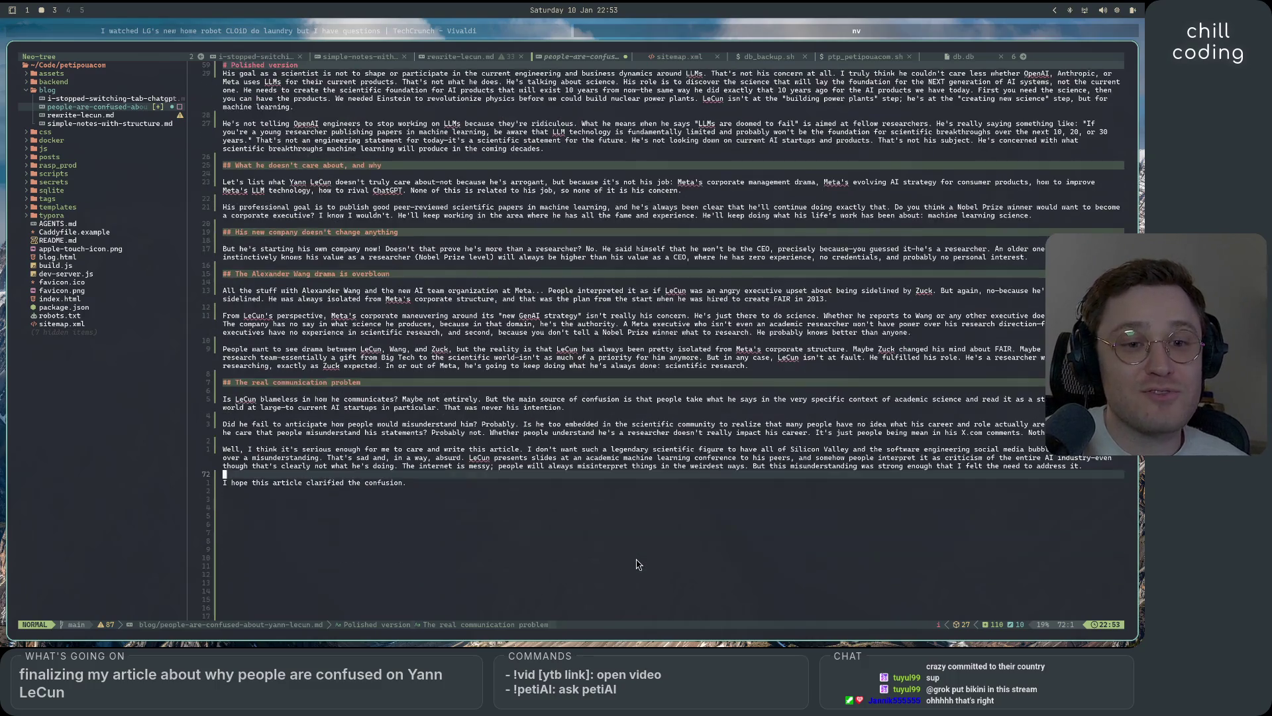
scroll(636, 564, "up", 3)
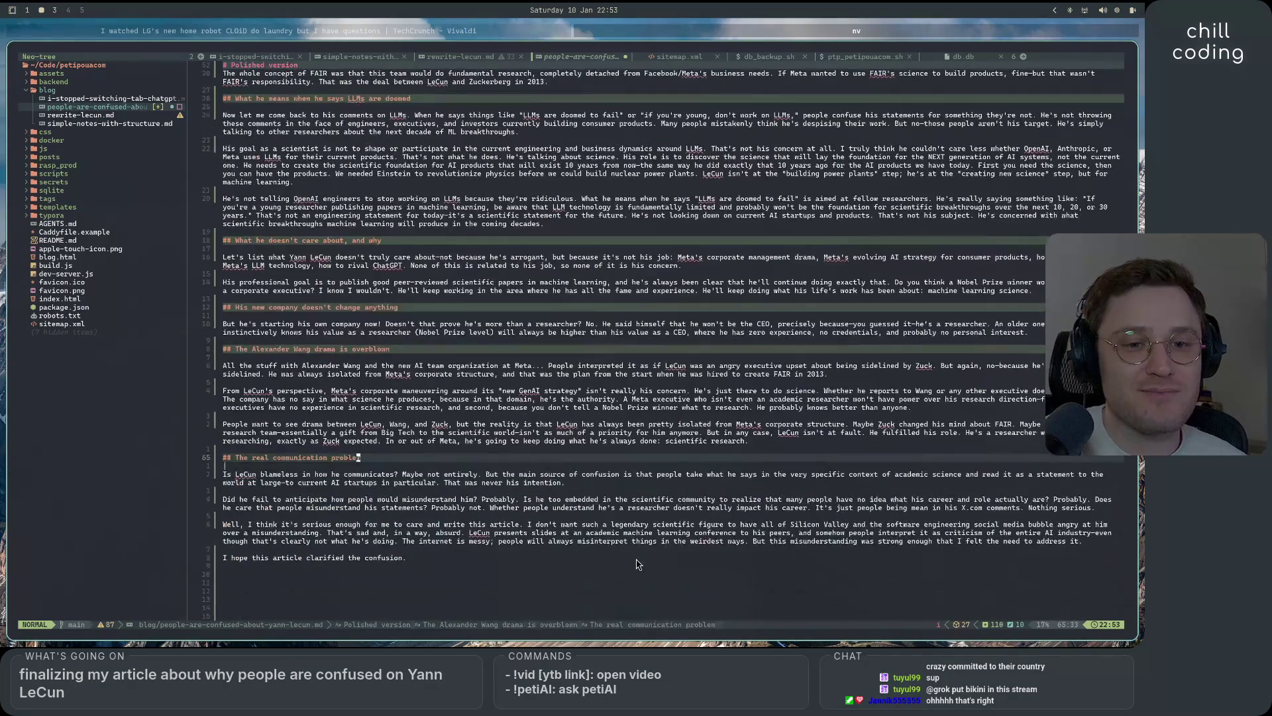
left_click(606, 562)
left_click(612, 592)
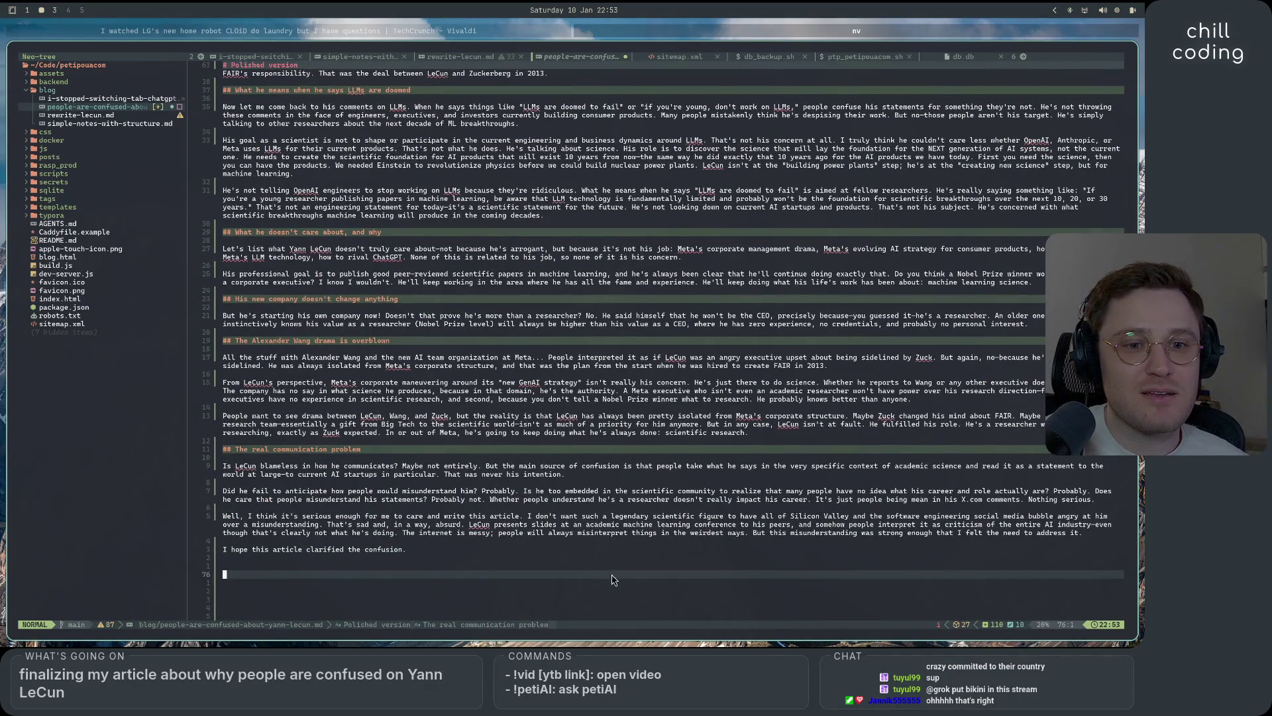
scroll(613, 587, "down", 3)
scroll(613, 588, "up", 5)
scroll(612, 588, "down", 10)
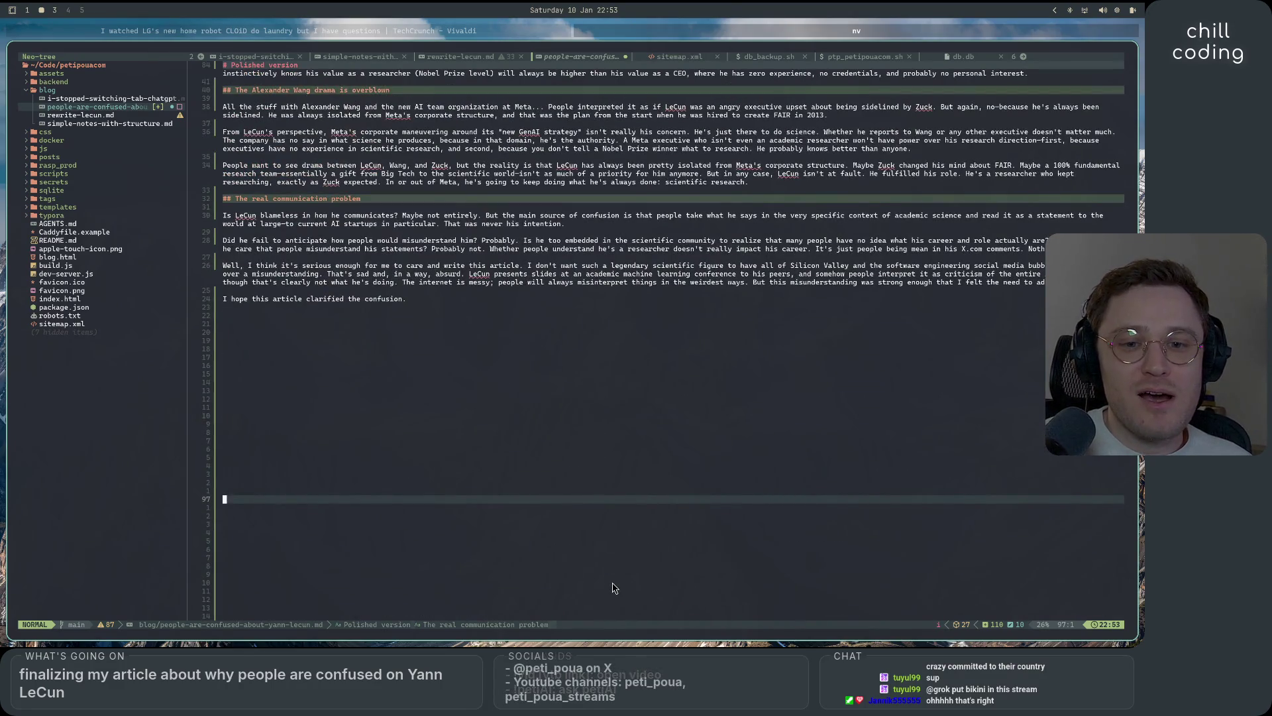
scroll(613, 588, "up", 5)
scroll(613, 588, "up", 12)
scroll(613, 587, "up", 4)
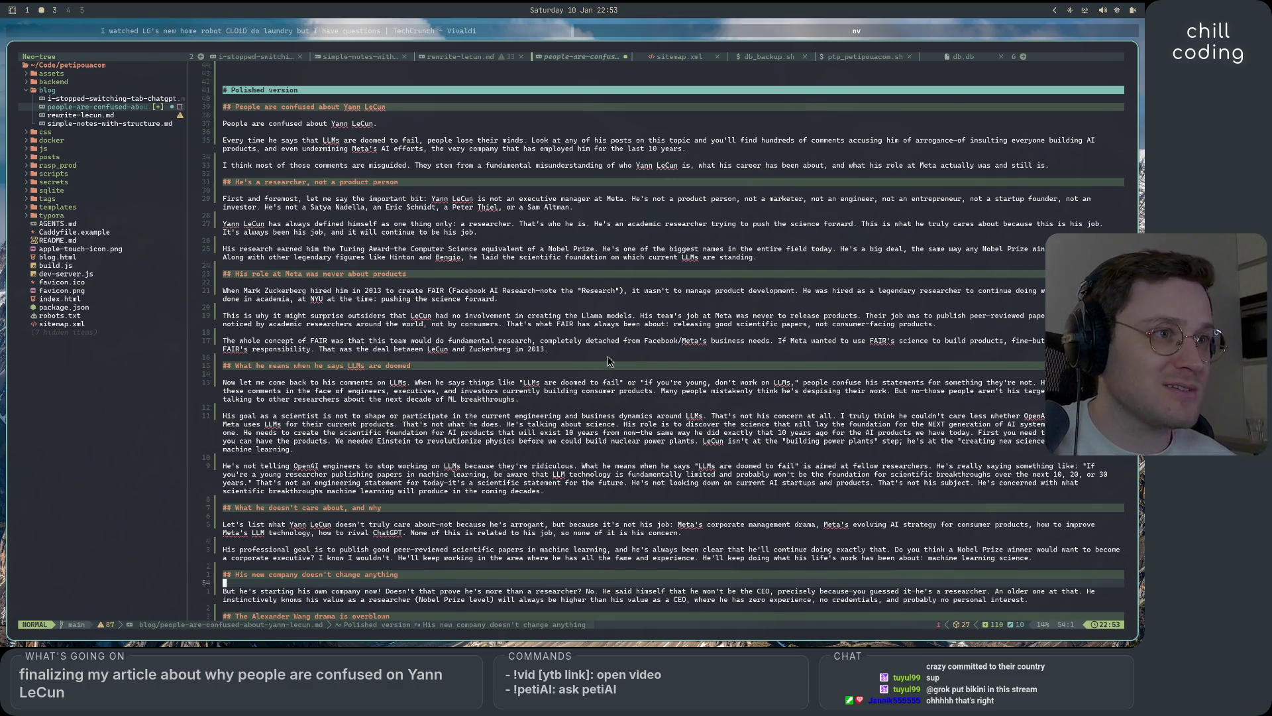
left_click(566, 356)
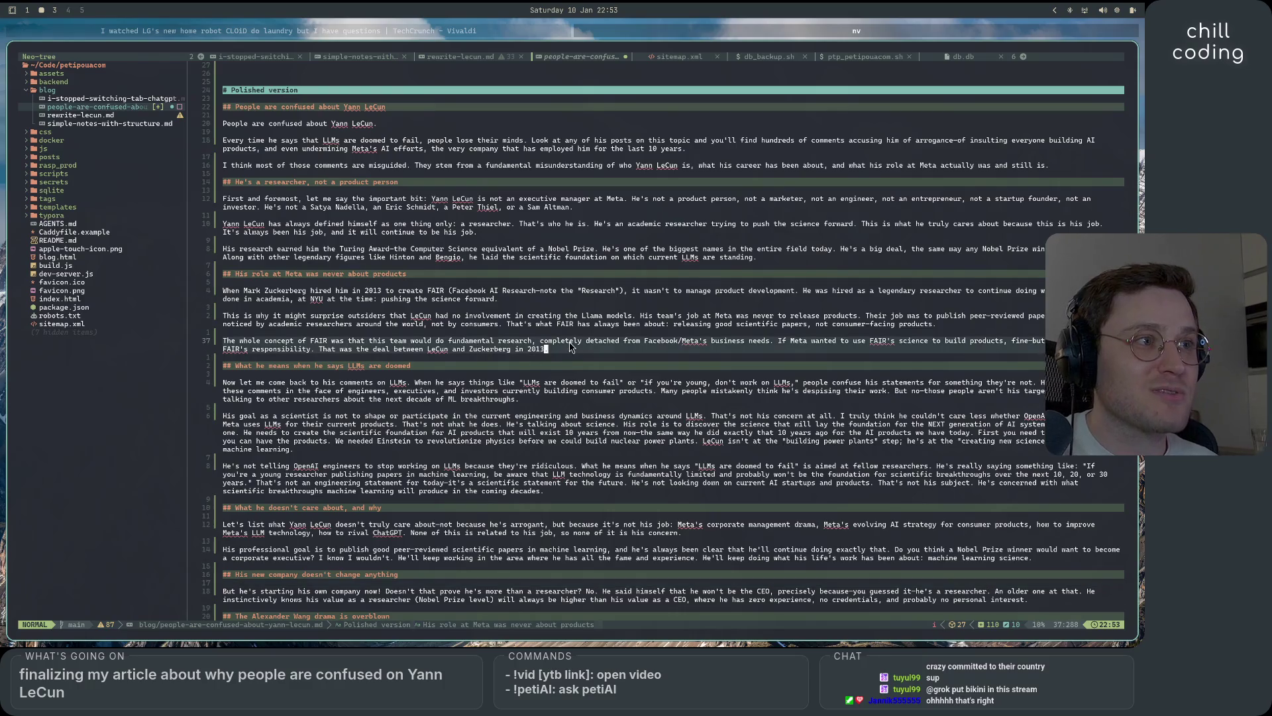
left_click(580, 299)
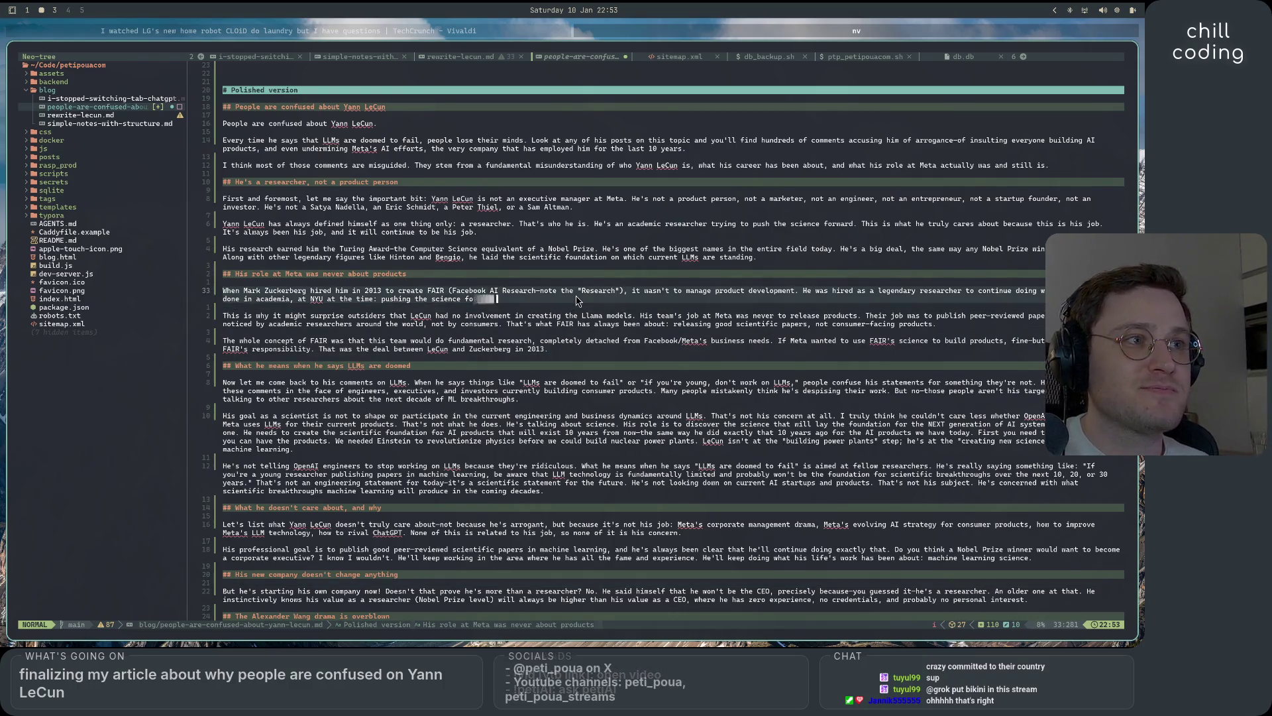
left_click(584, 283)
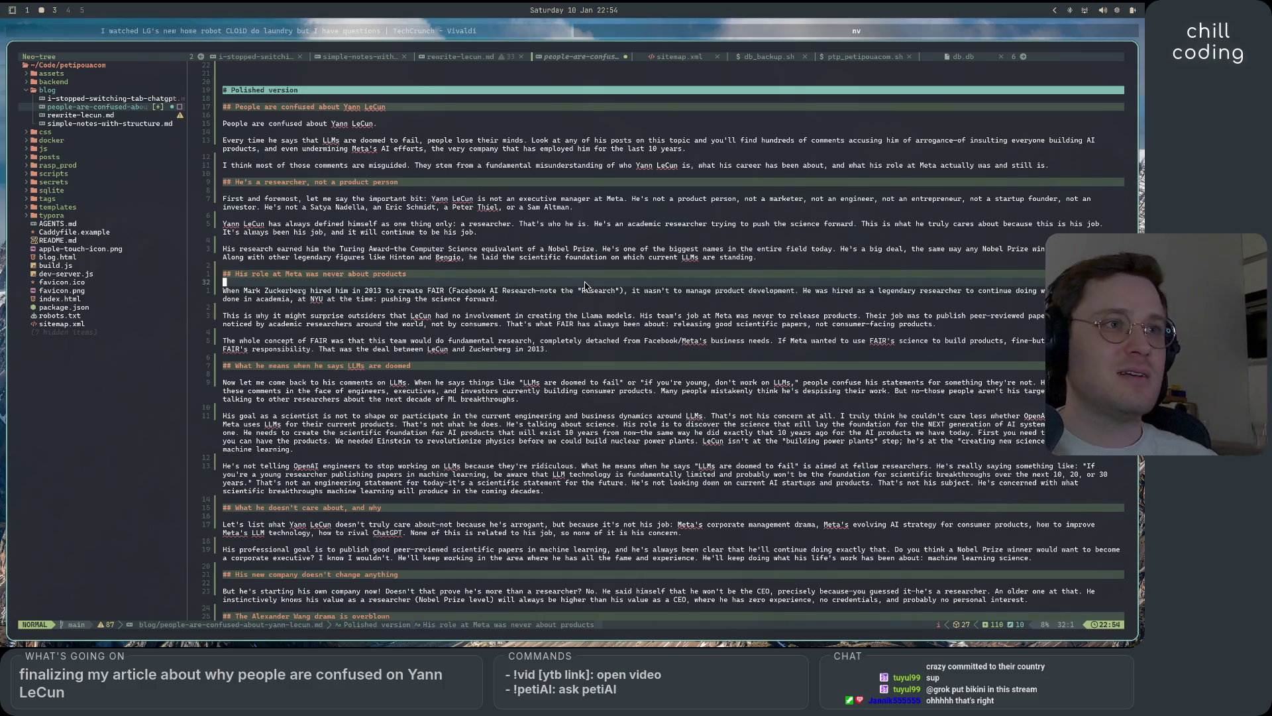
key("k")
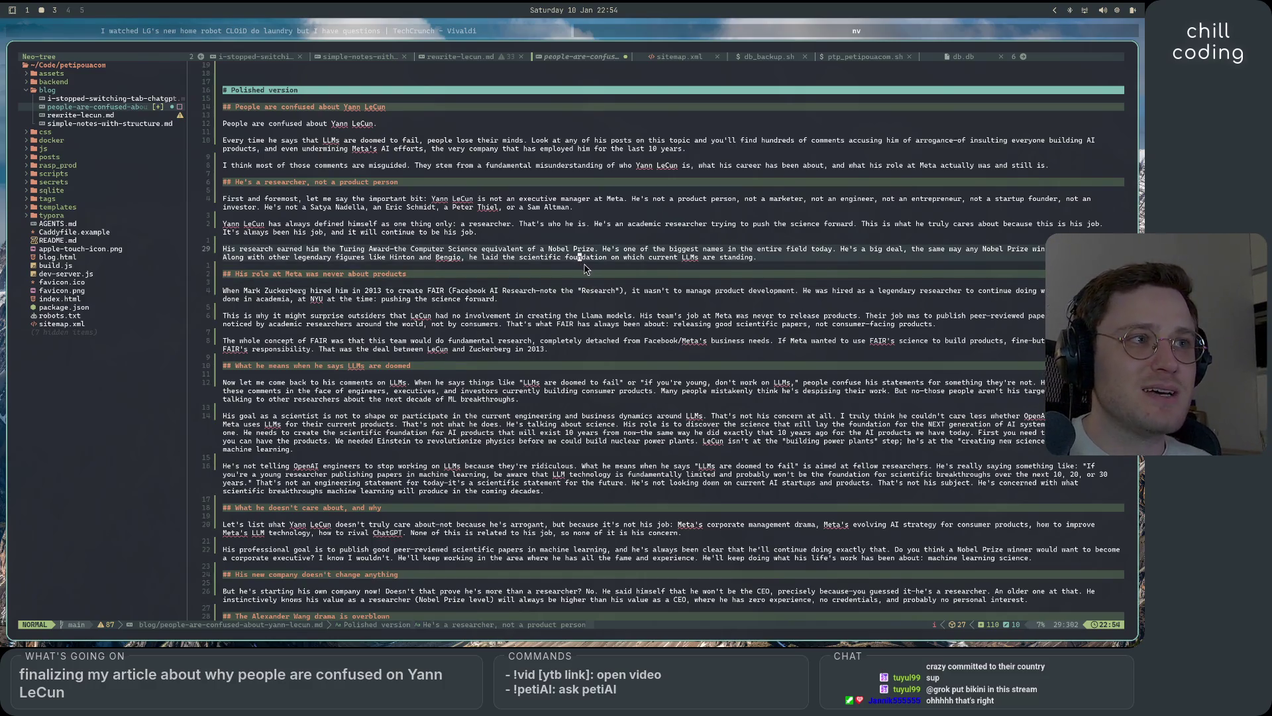
key("k")
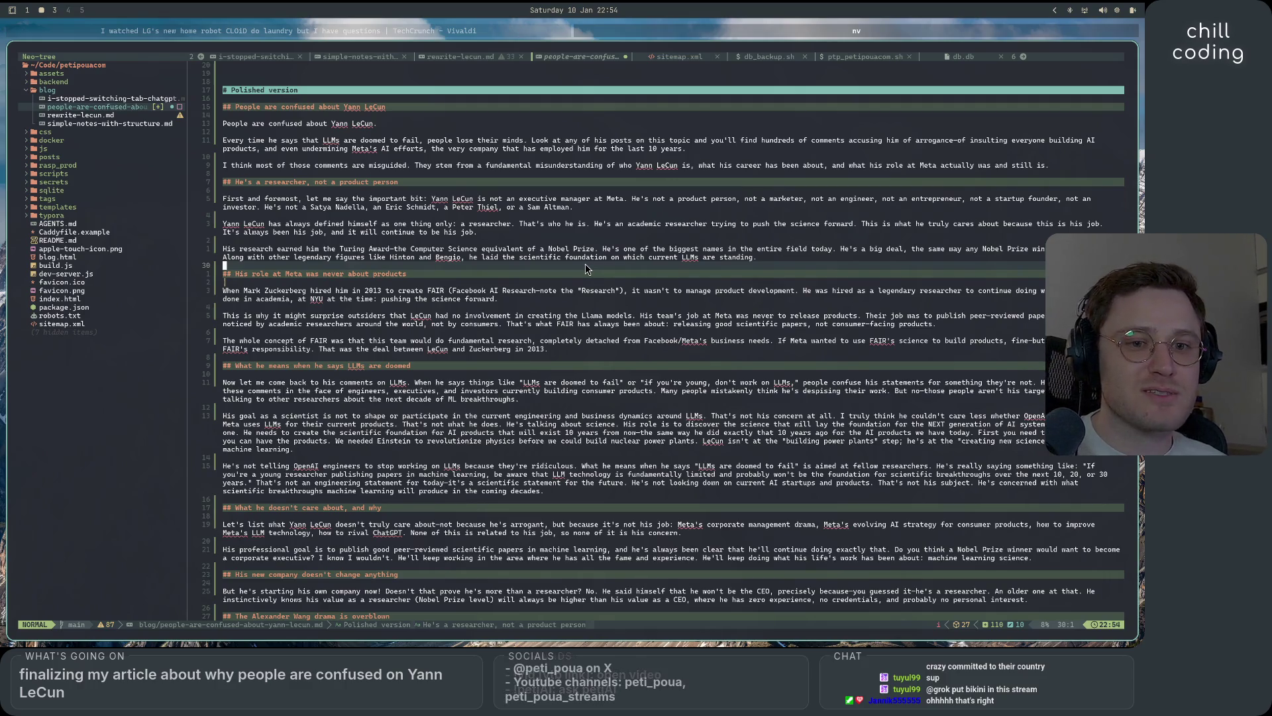
left_click(568, 243)
left_click(562, 208)
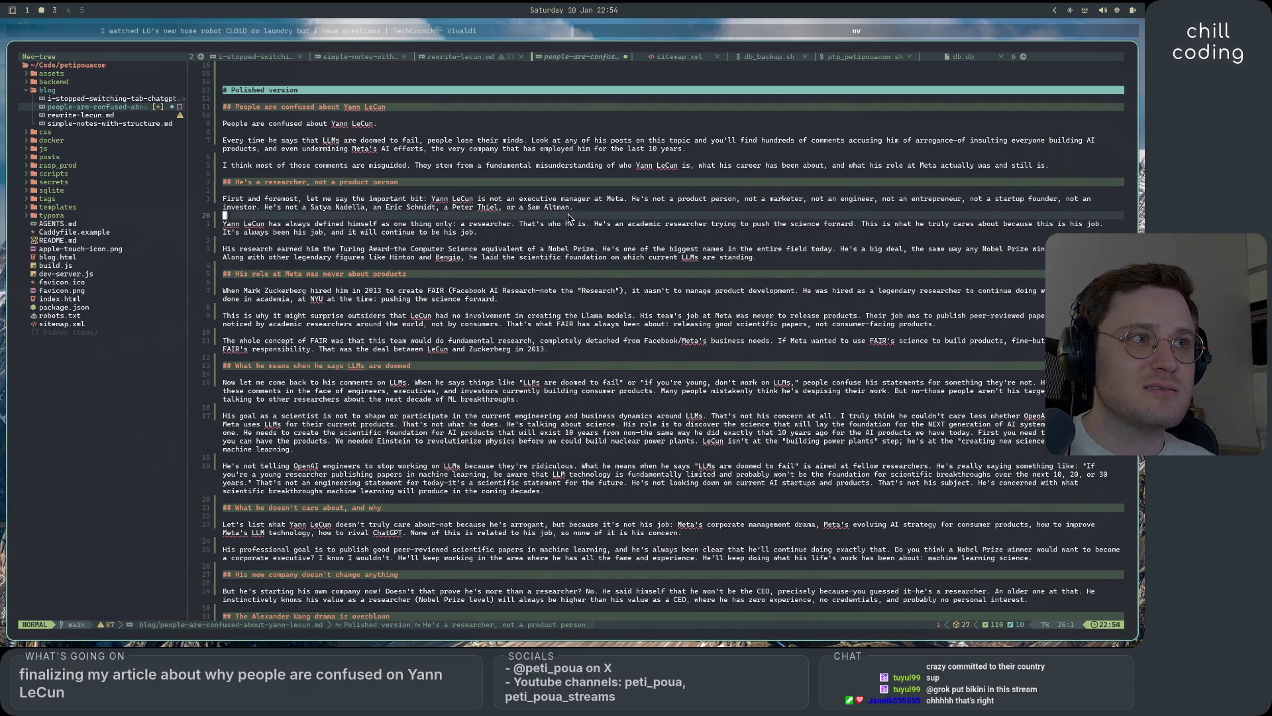
left_click(578, 174)
key("k")
key("k")
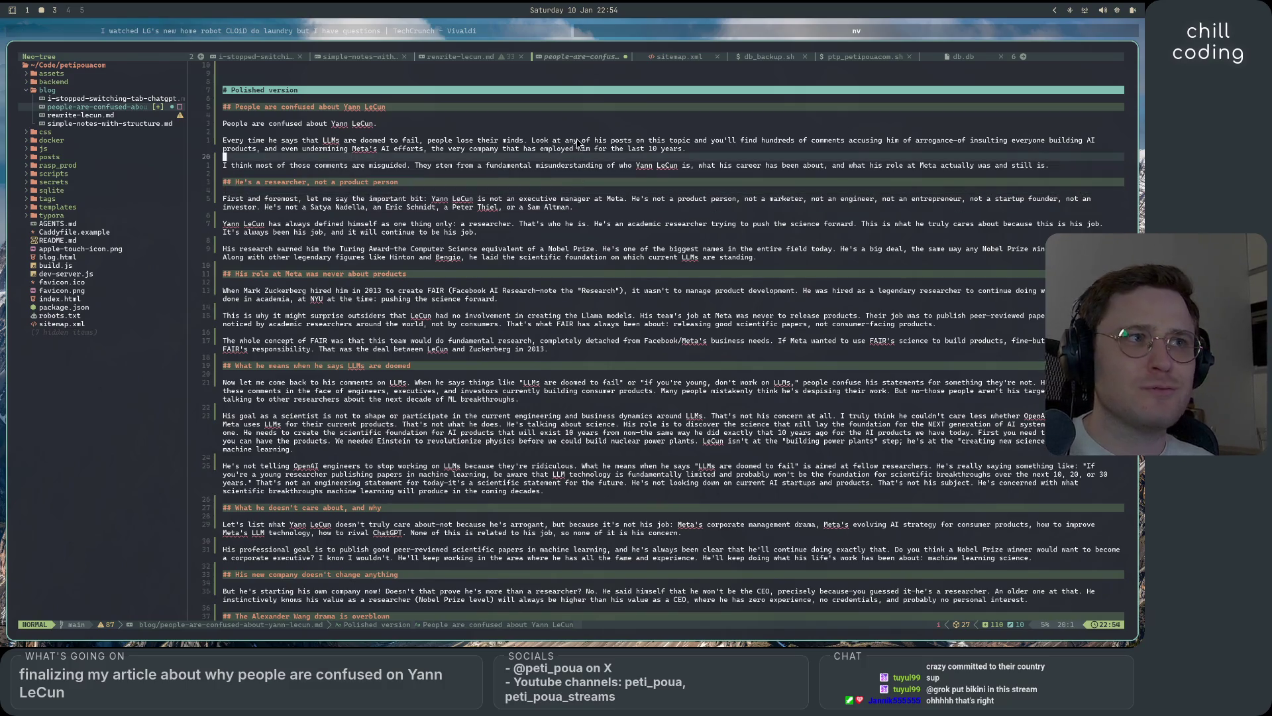
key("k")
key("k")
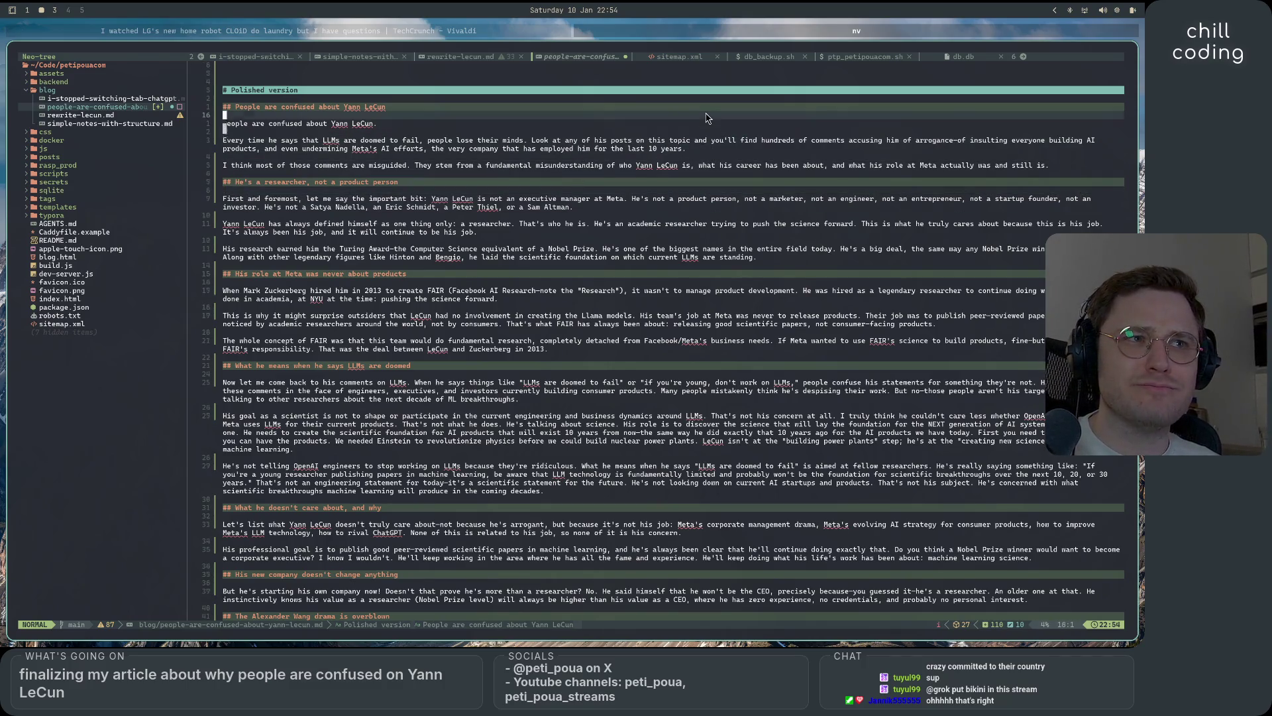
left_click(706, 123)
left_click(704, 106)
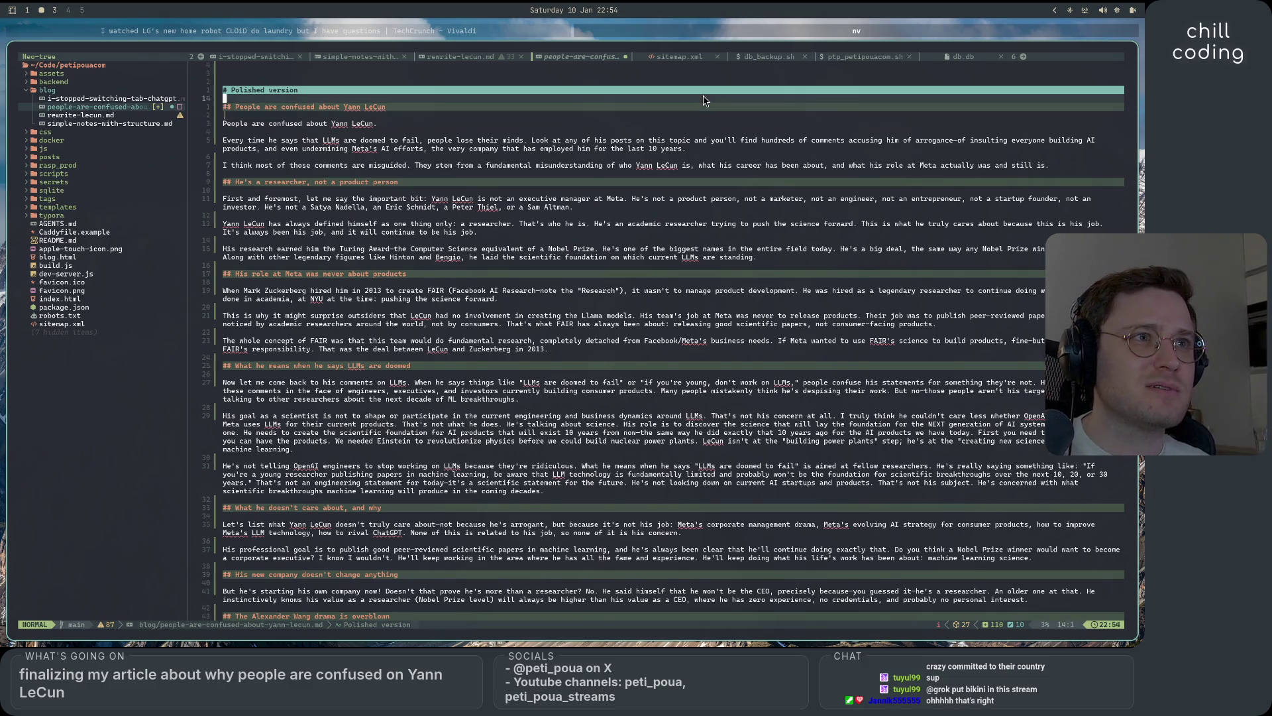
key("j")
key("j")
key("j")
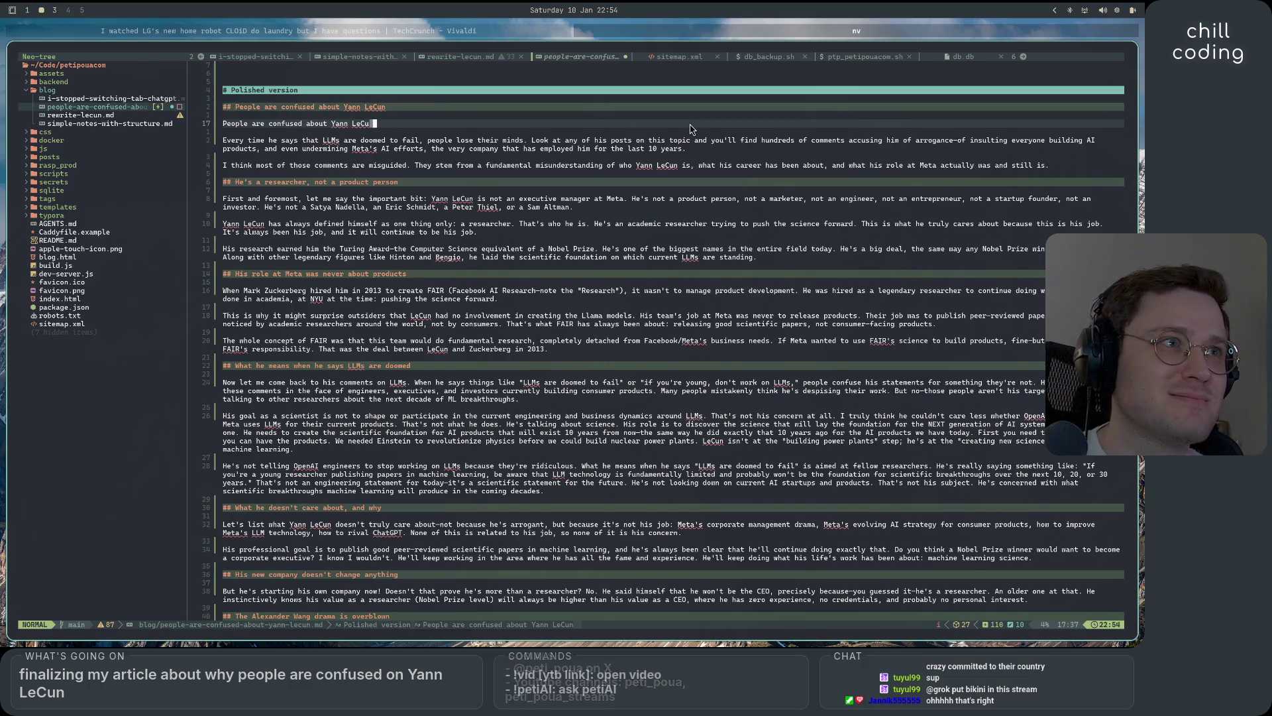
key("j")
left_click(692, 148)
left_click(690, 166)
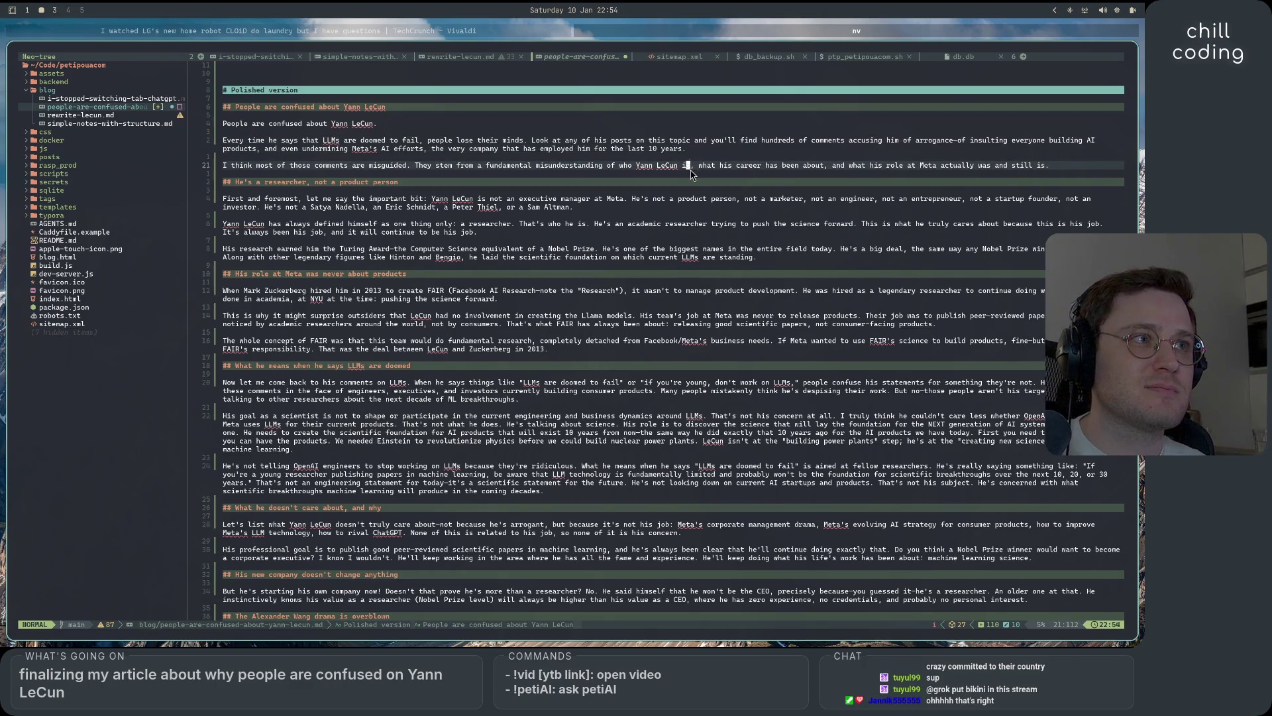
key("j")
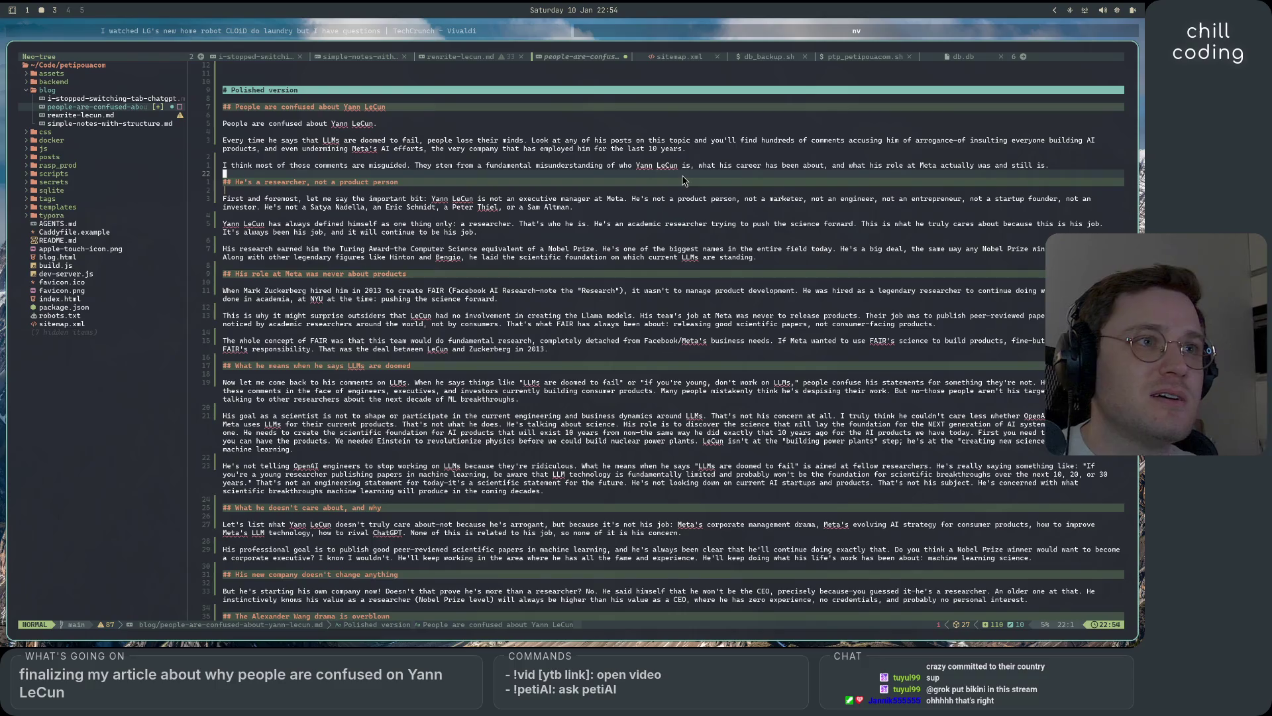
left_click(684, 209)
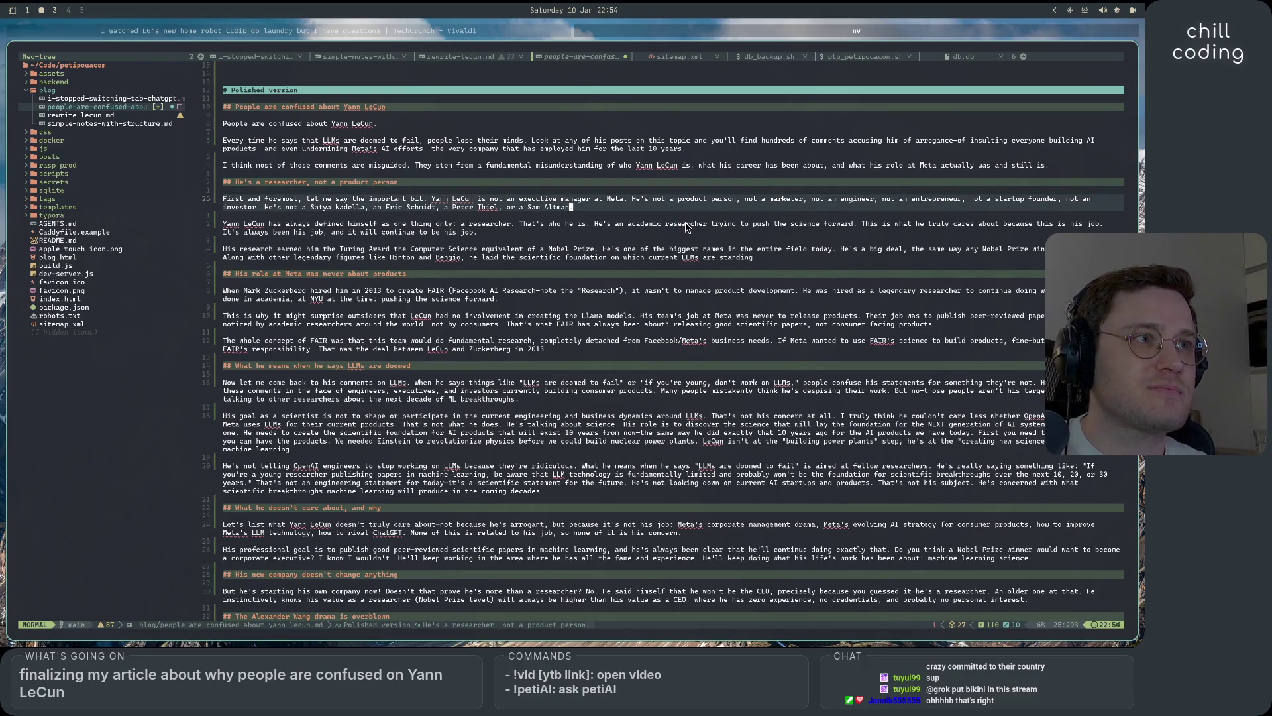
scroll(739, 396, "down", 2)
scroll(739, 396, "down", 3)
scroll(716, 438, "down", 3)
scroll(696, 477, "down", 2)
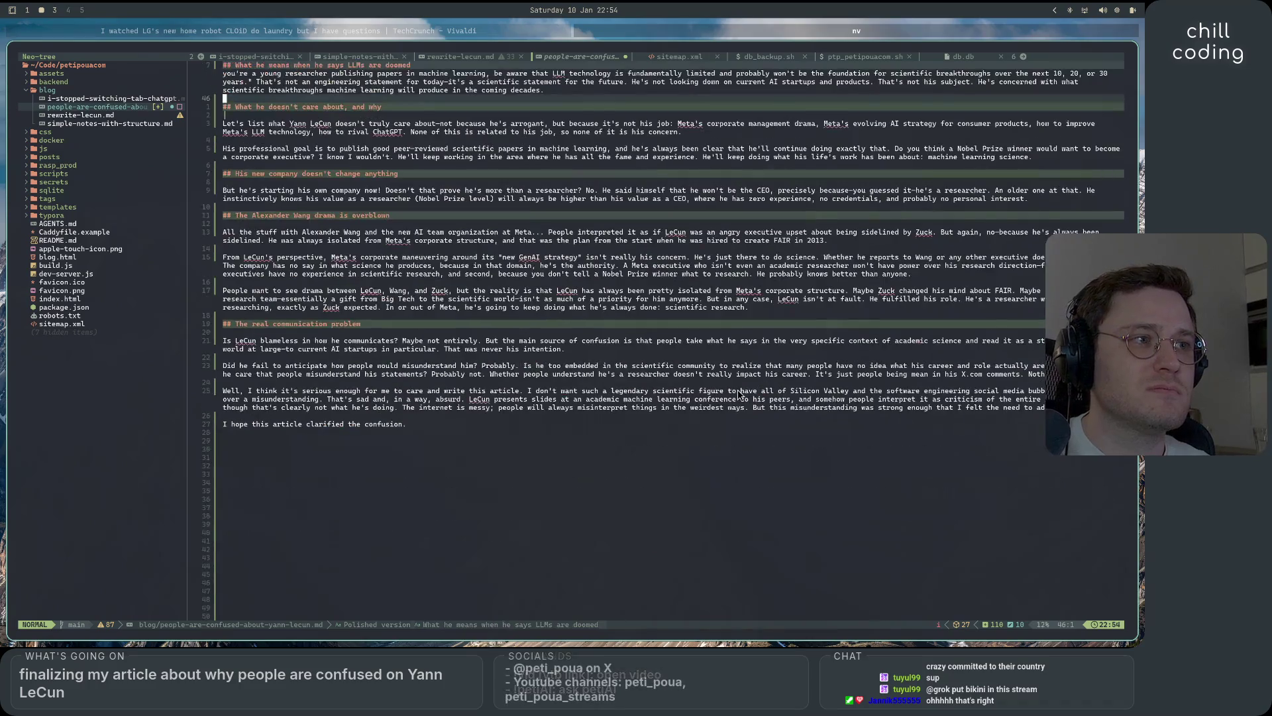
scroll(647, 553, "up", 4)
scroll(647, 553, "up", 5)
scroll(647, 543, "down", 2)
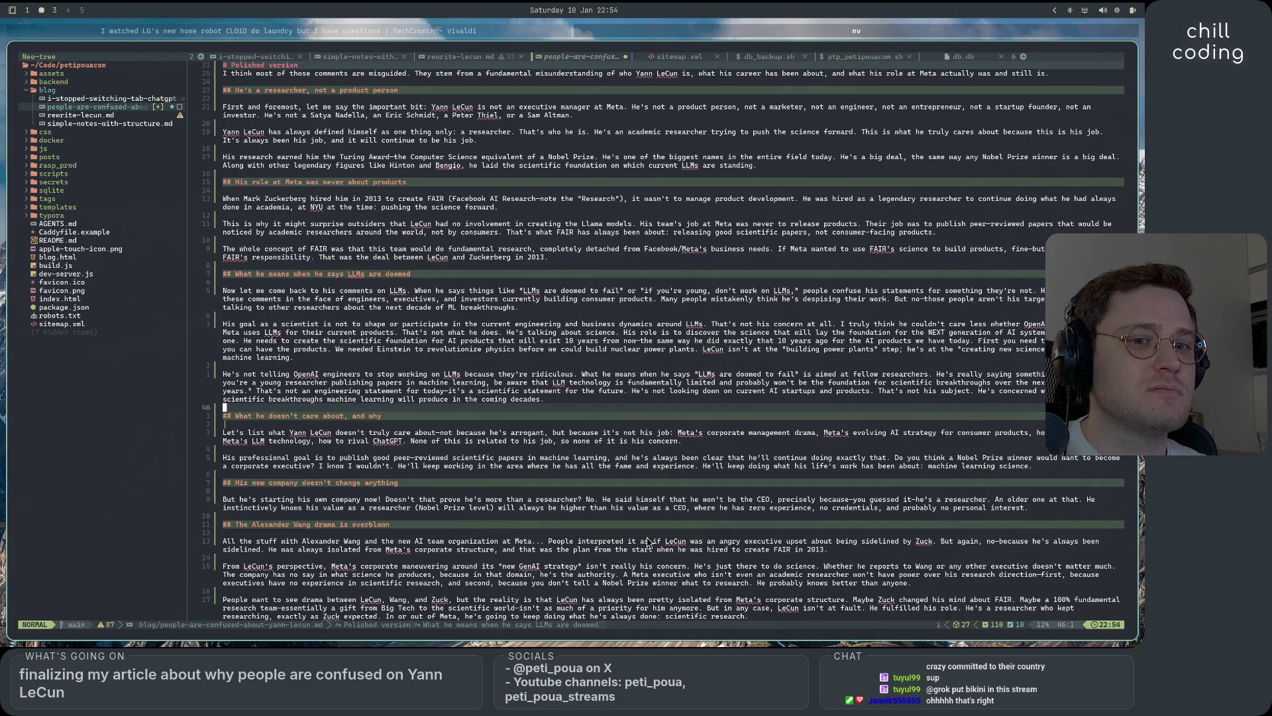
scroll(647, 543, "down", 7)
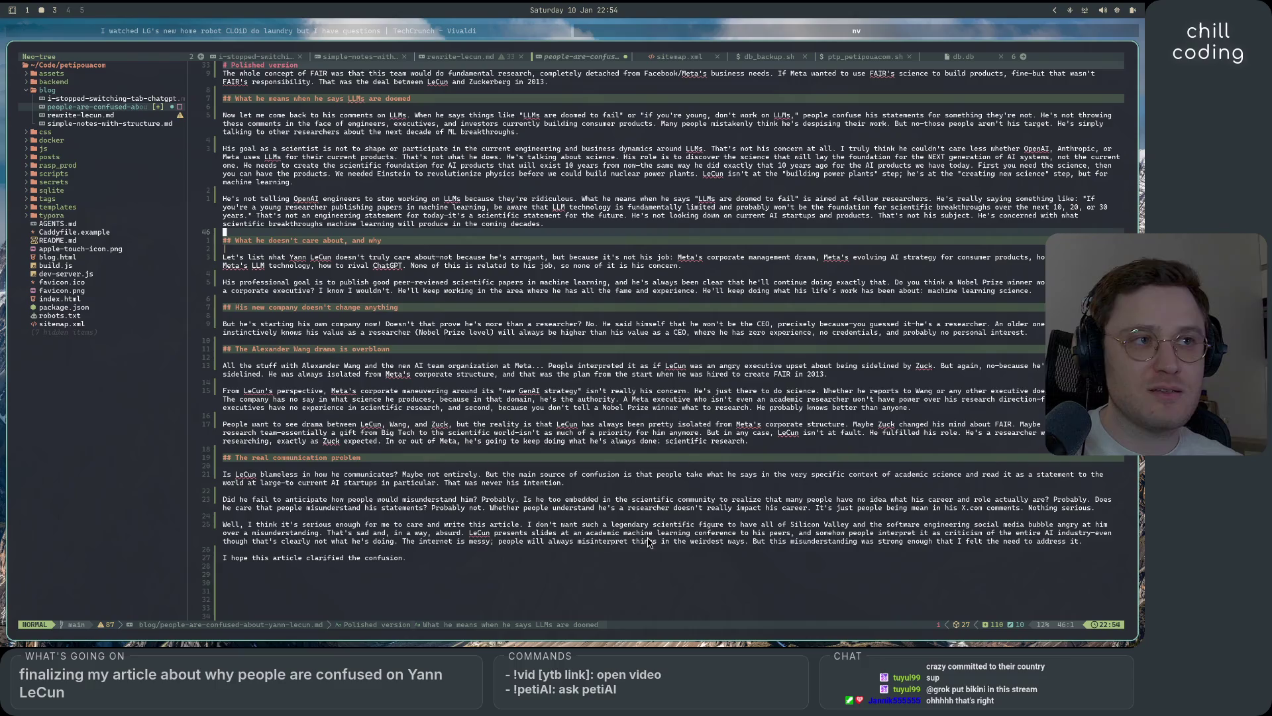
left_click(352, 316)
left_click(443, 307)
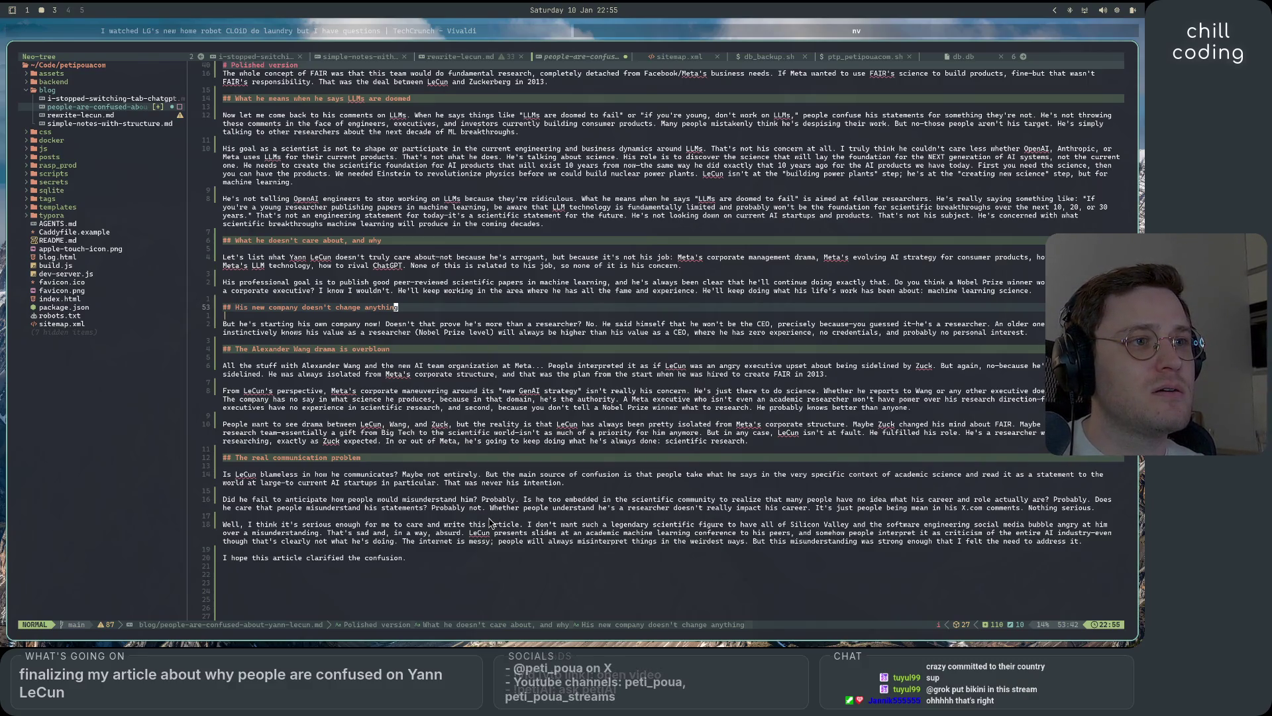
key("z")
key("t")
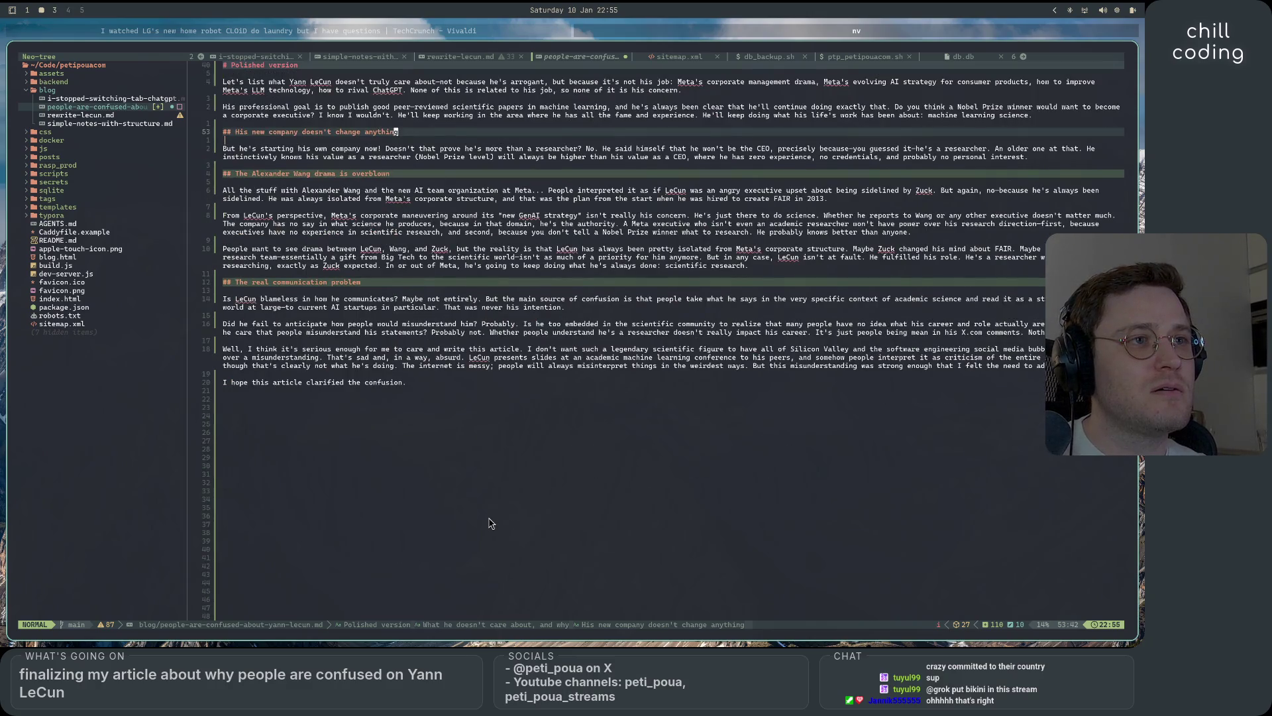
scroll(488, 524, "up", 7)
scroll(489, 524, "up", 7)
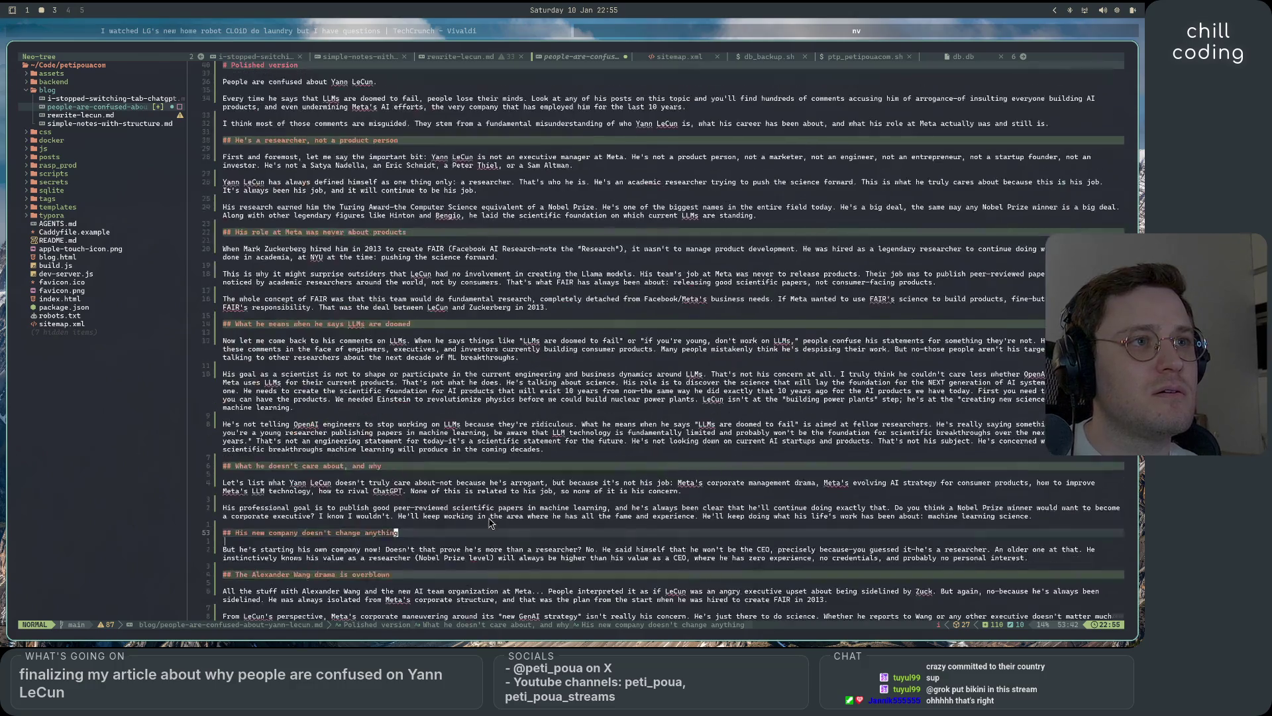
scroll(488, 524, "up", 7)
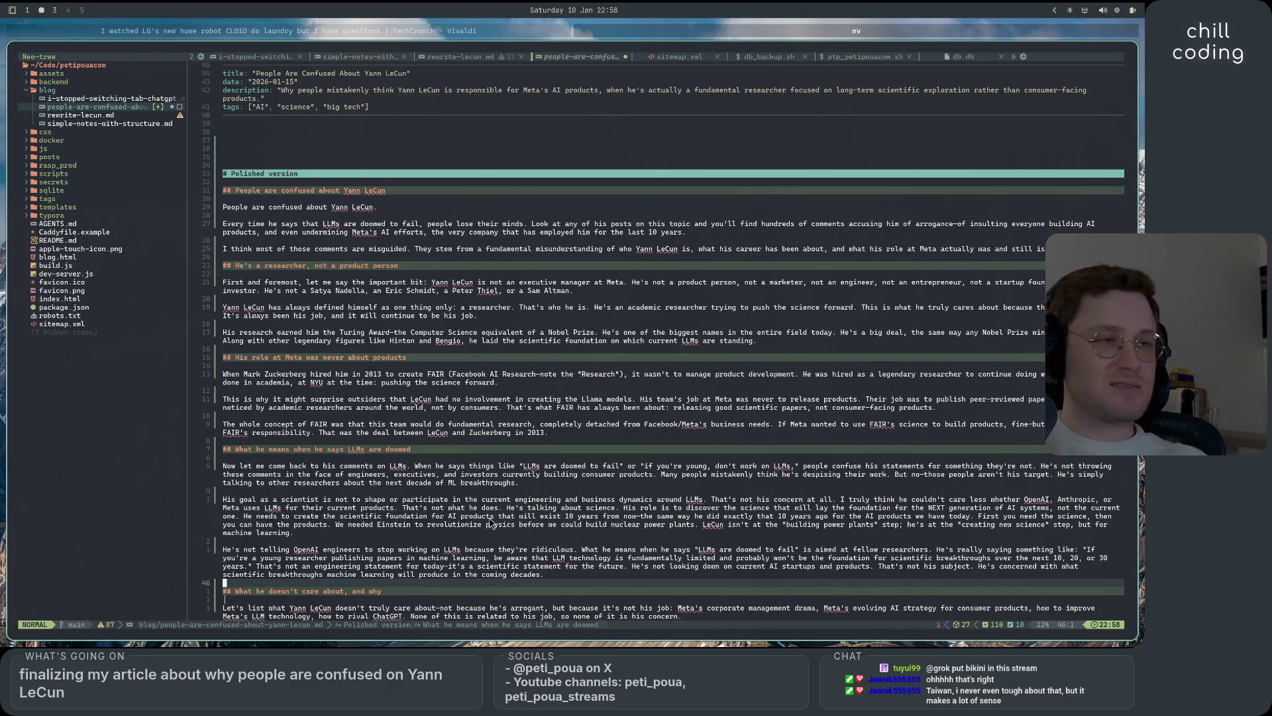
scroll(727, 335, "down", 4)
scroll(726, 335, "down", 4)
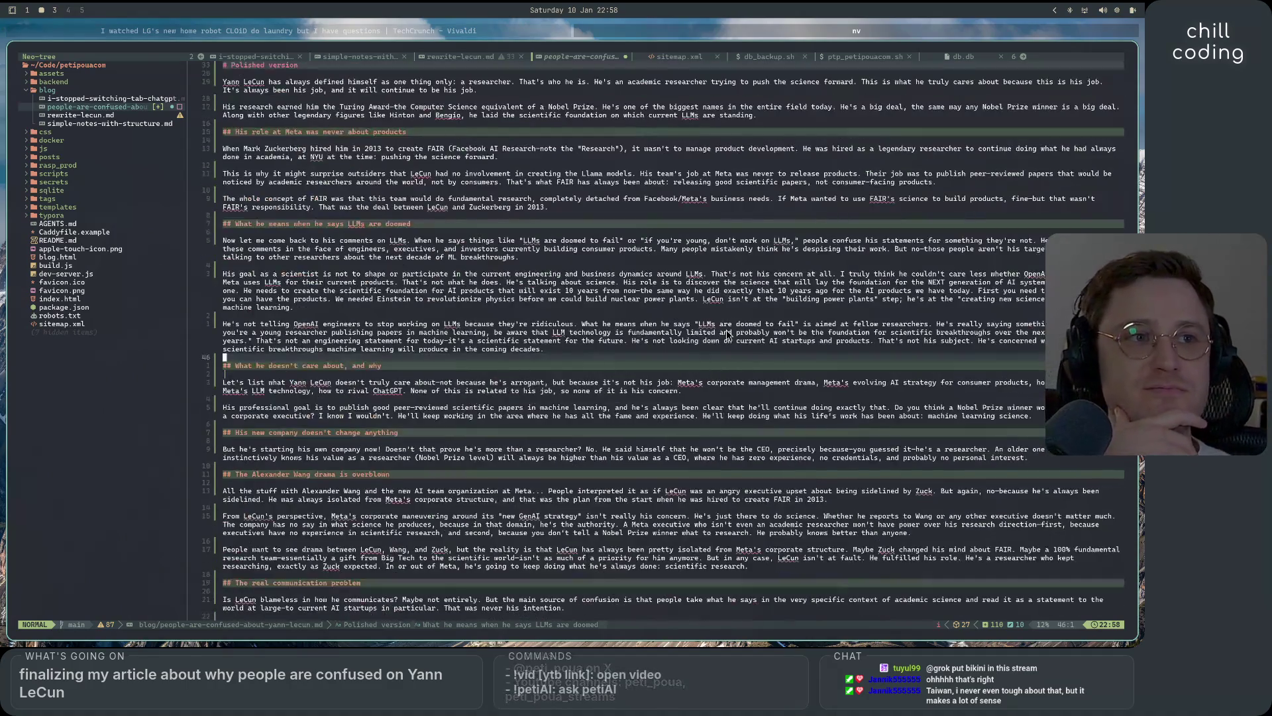
scroll(727, 334, "down", 5)
scroll(745, 379, "up", 6)
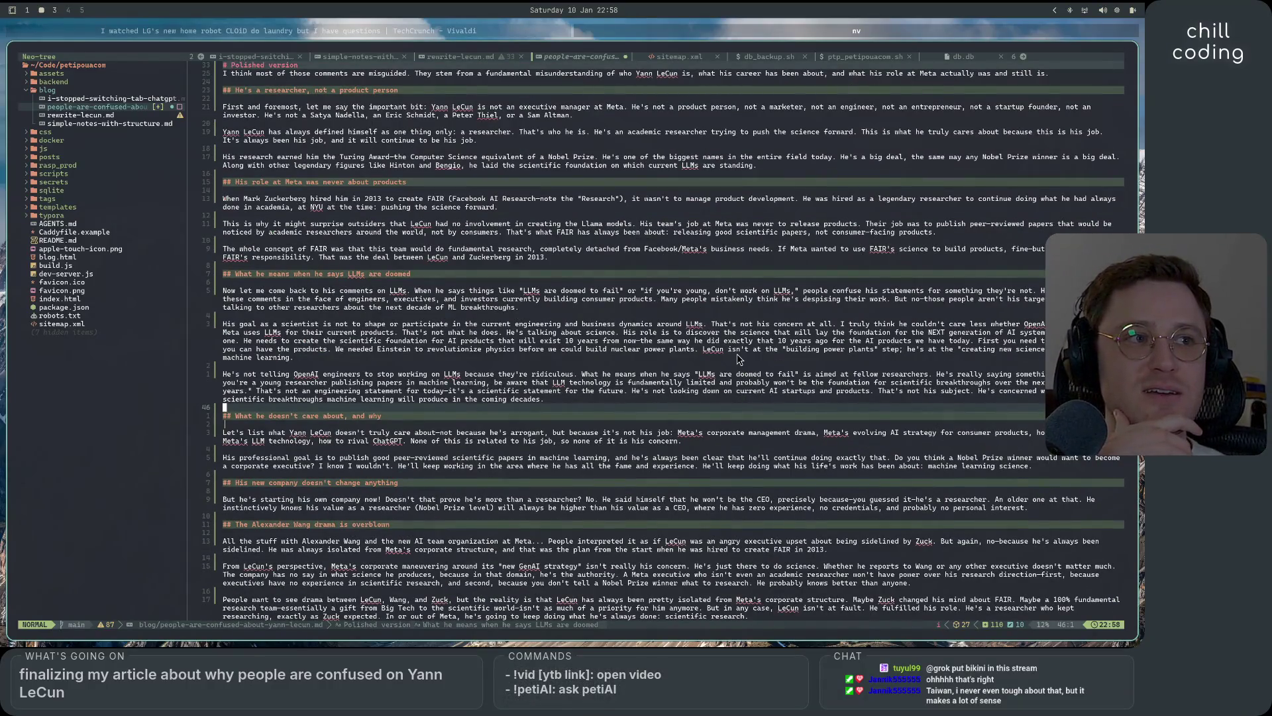
left_click(758, 314)
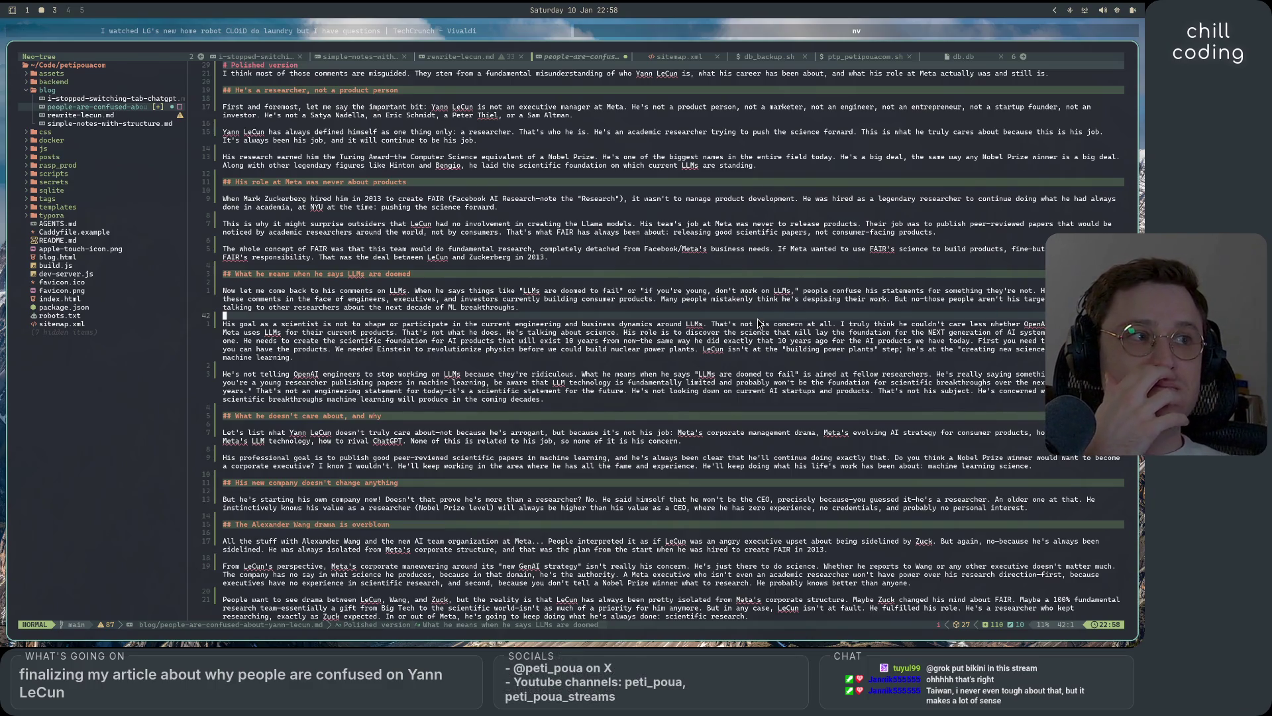
key("j")
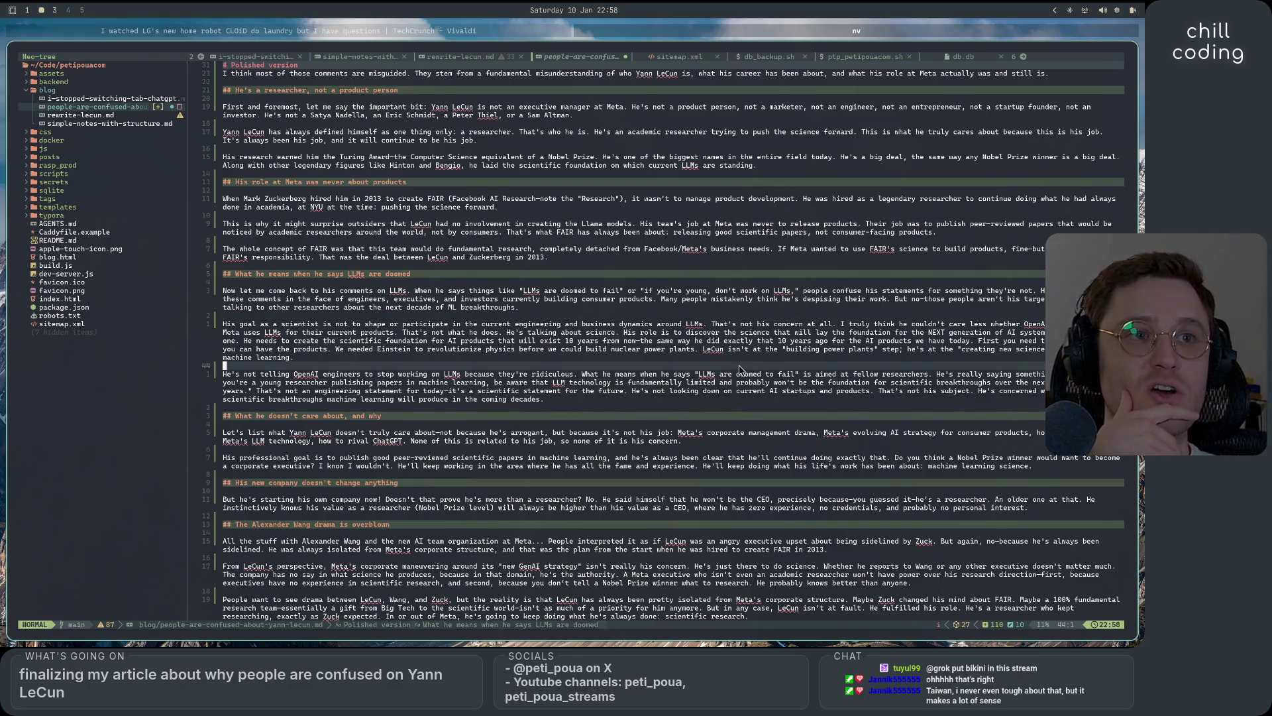
key("j")
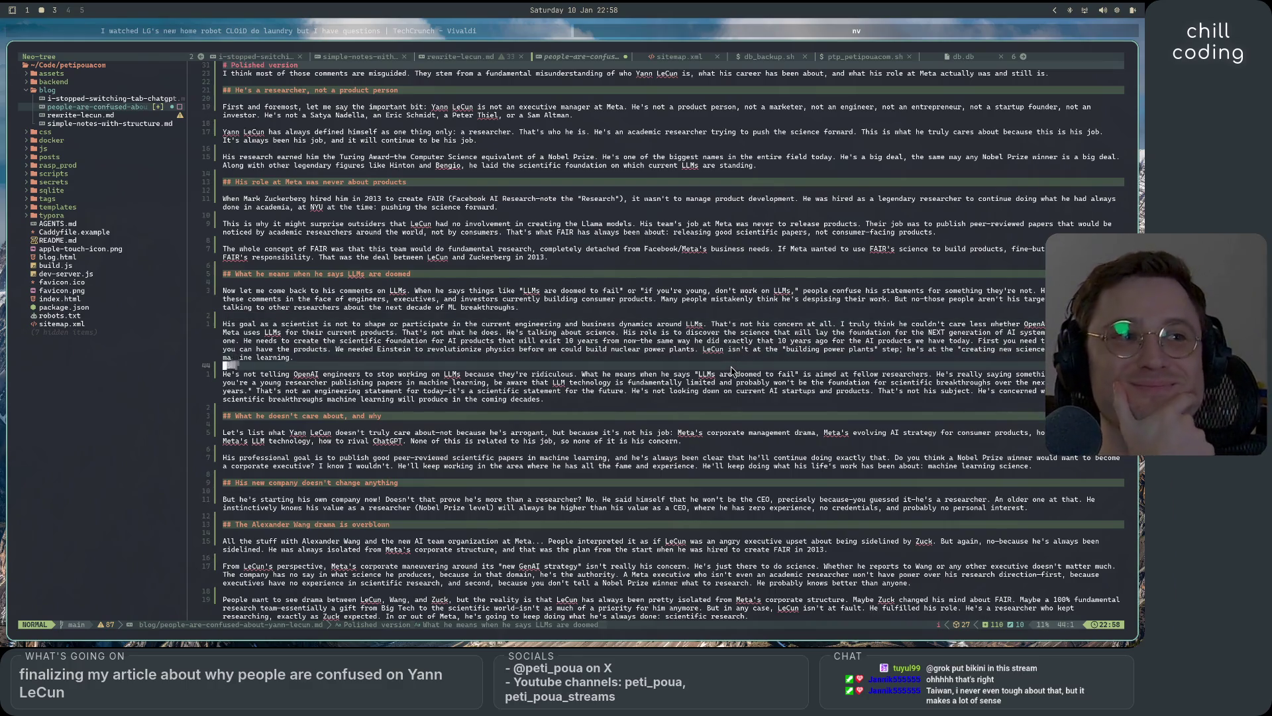
scroll(733, 368, "down", 4)
scroll(733, 369, "down", 4)
scroll(733, 371, "down", 6)
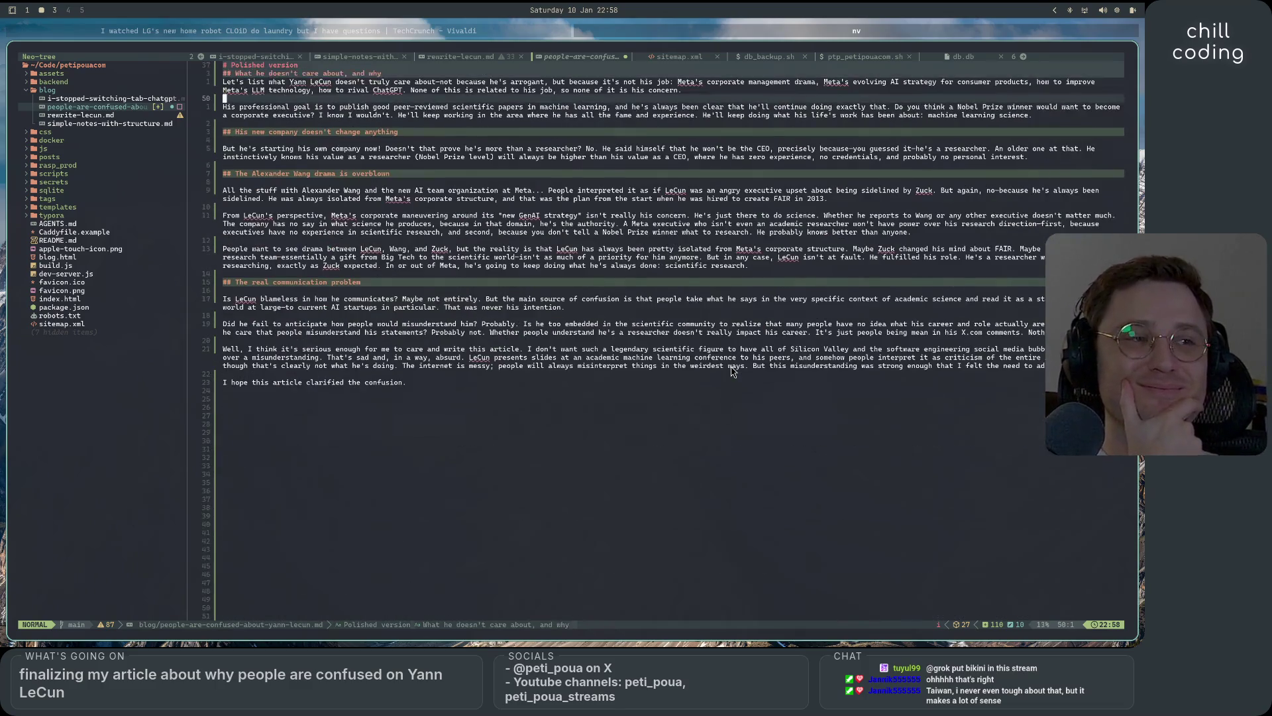
left_click(718, 393)
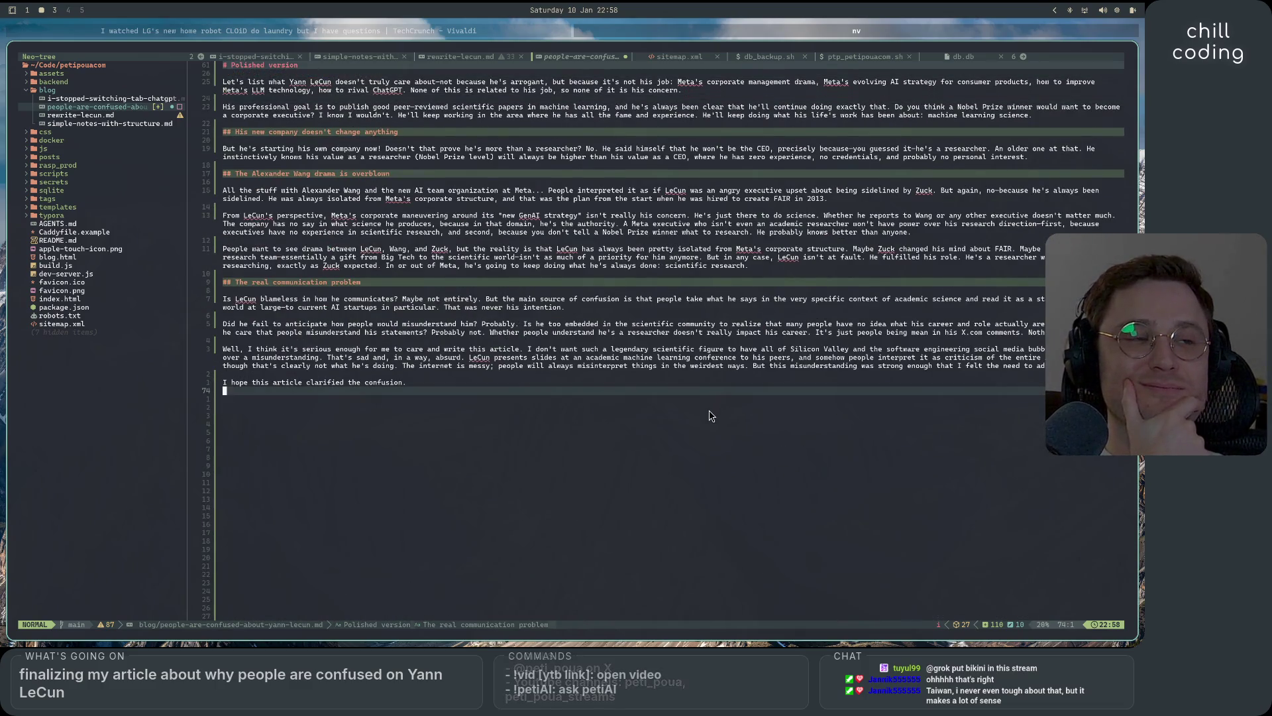
scroll(710, 415, "up", 4)
scroll(710, 416, "up", 5)
scroll(710, 416, "up", 5)
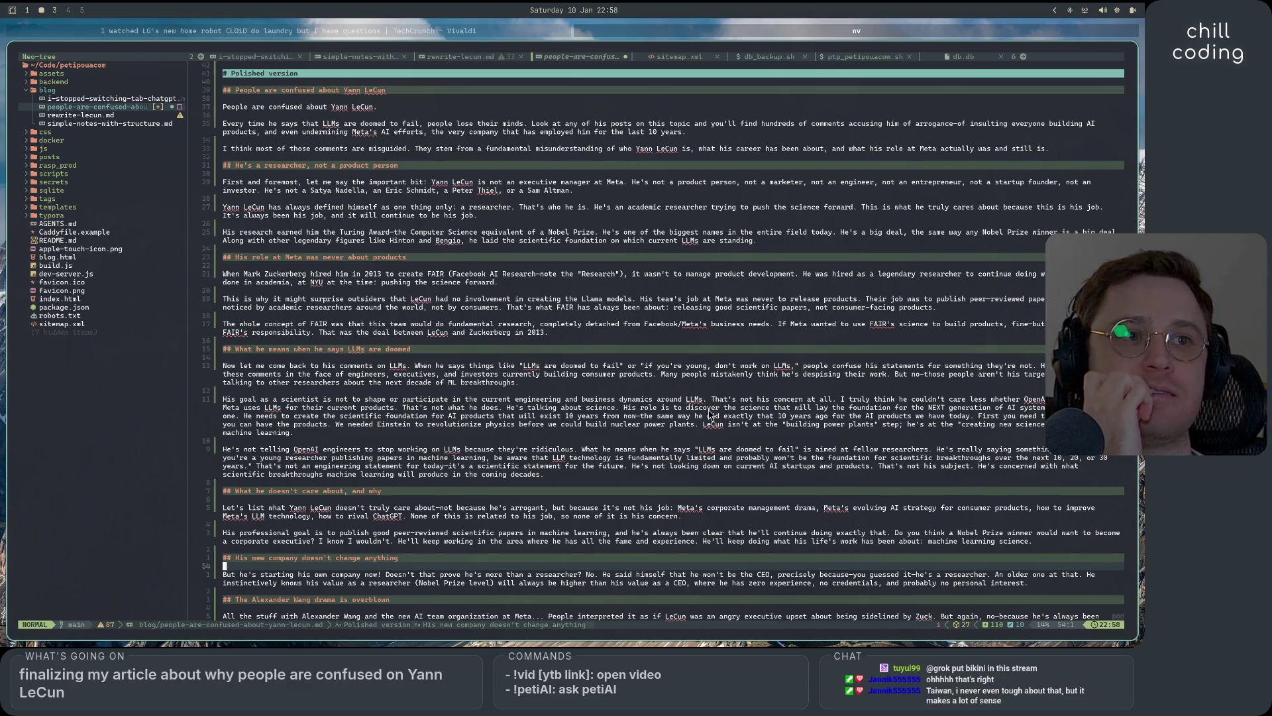
scroll(710, 416, "down", 4)
scroll(710, 415, "down", 4)
scroll(710, 416, "down", 4)
scroll(710, 416, "down", 3)
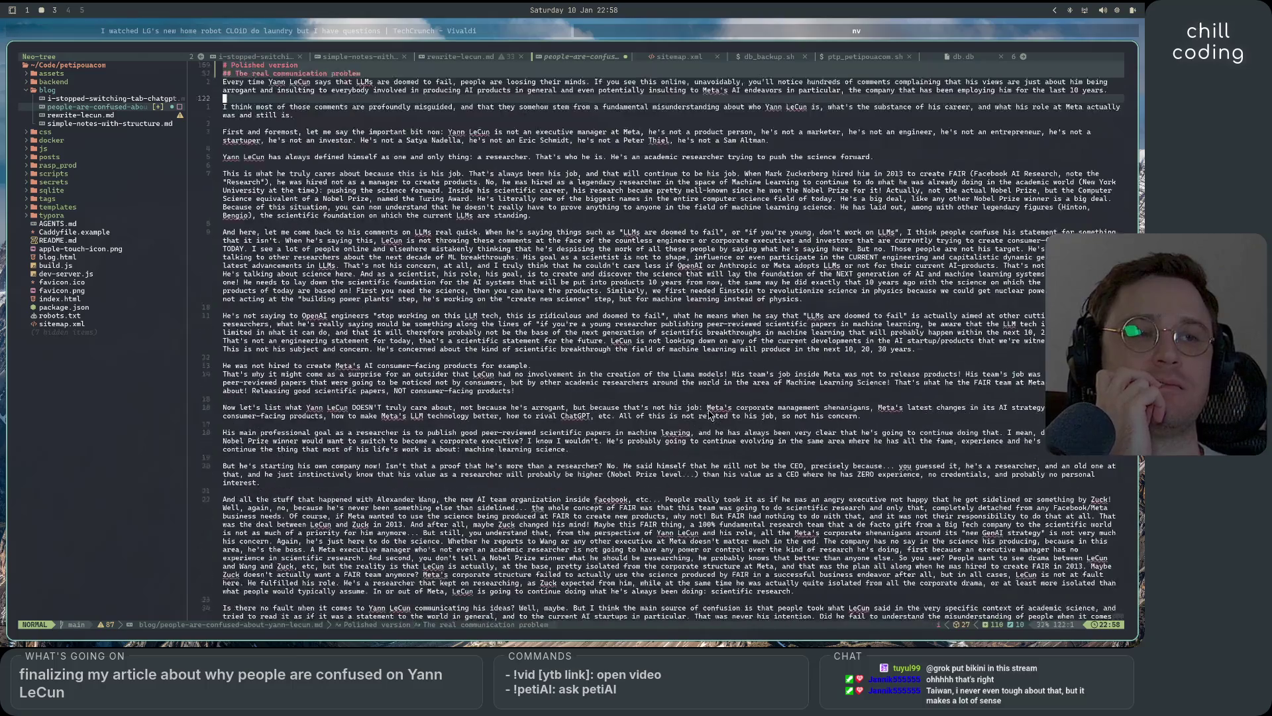
scroll(710, 415, "down", 2)
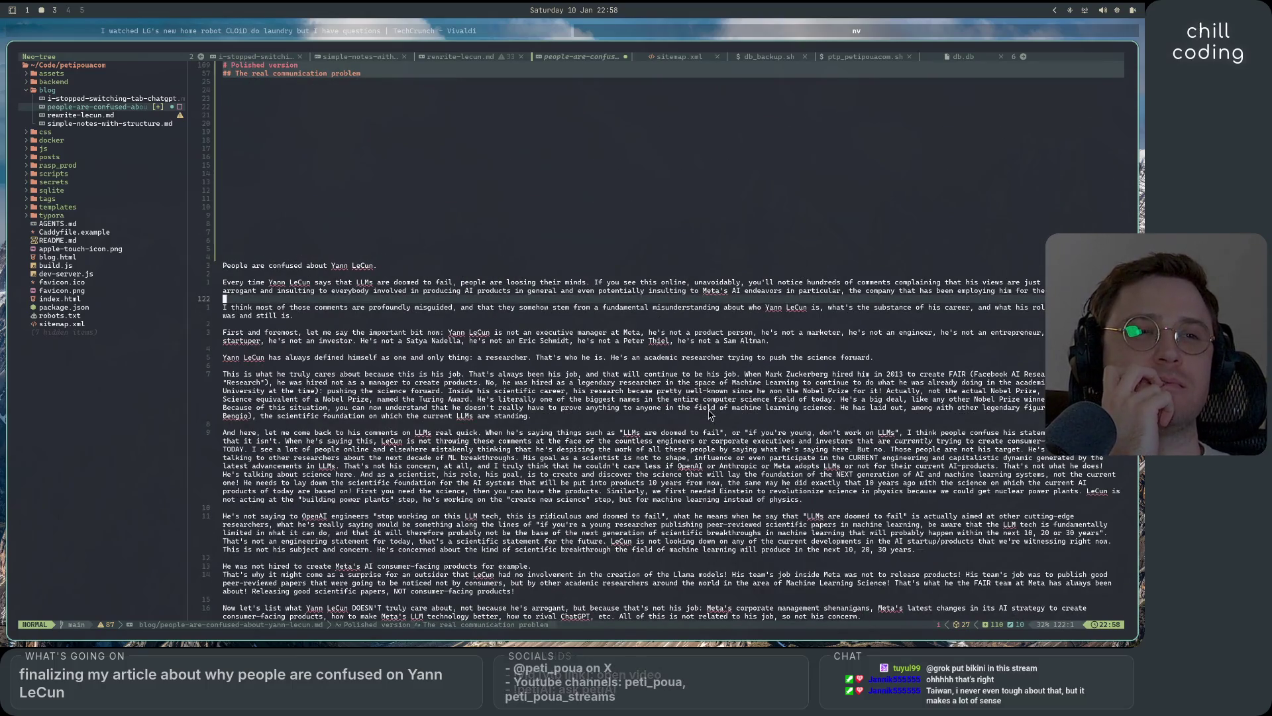
scroll(710, 416, "down", 2)
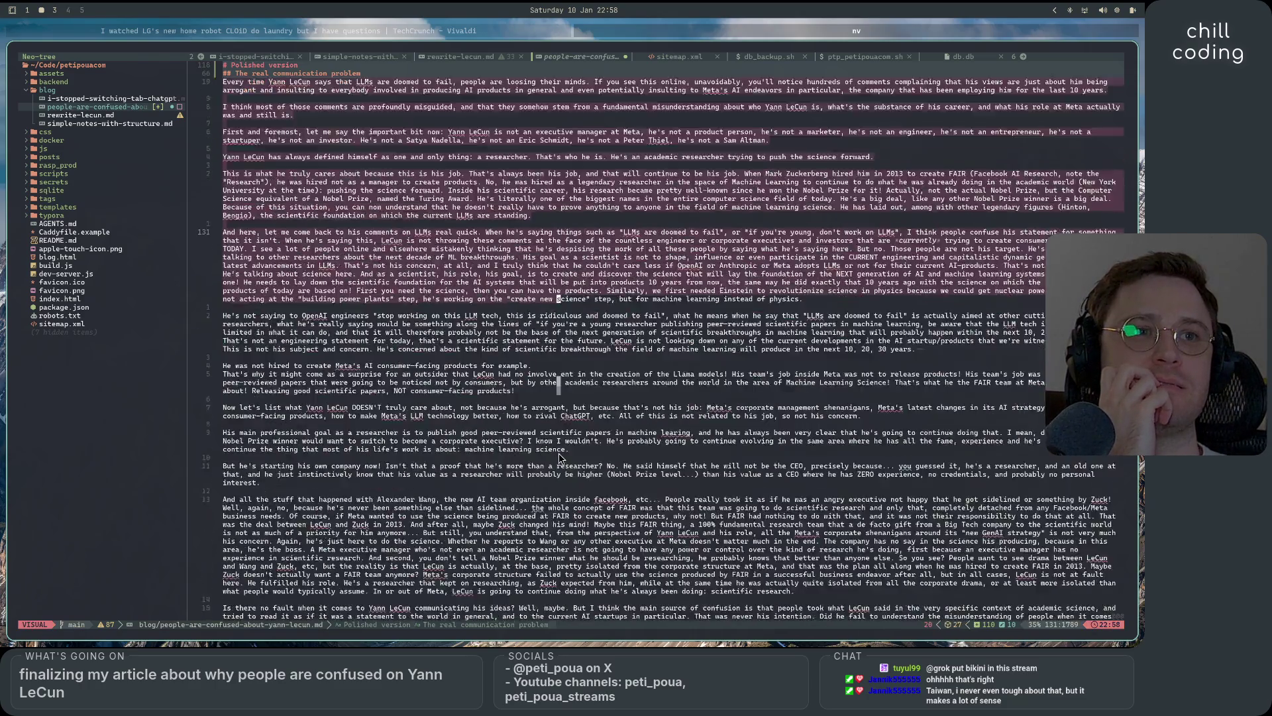
- Select from '# Final version' to the file end, paste the polished version over it, and switch to rewrite-lecun.md
left_click_drag(676, 396, 565, 450)
scroll(566, 449, "down", 1)
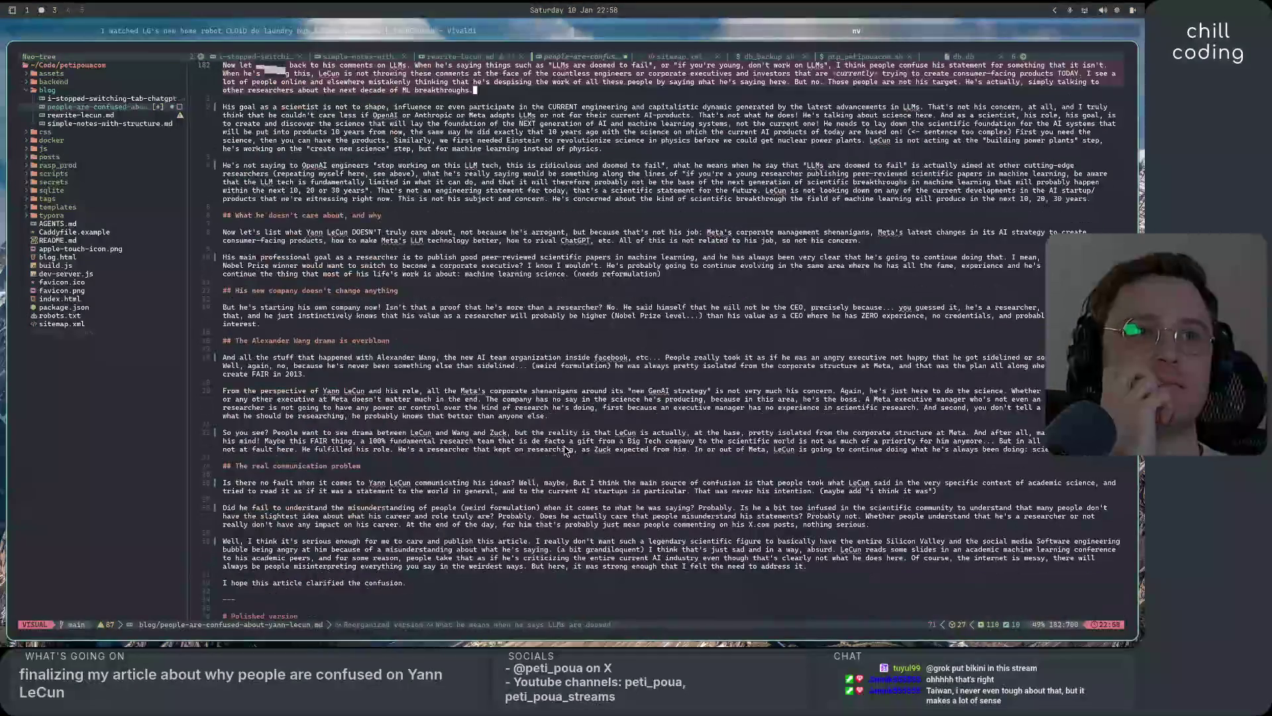
key("G")
scroll(360, 369, "up", 3)
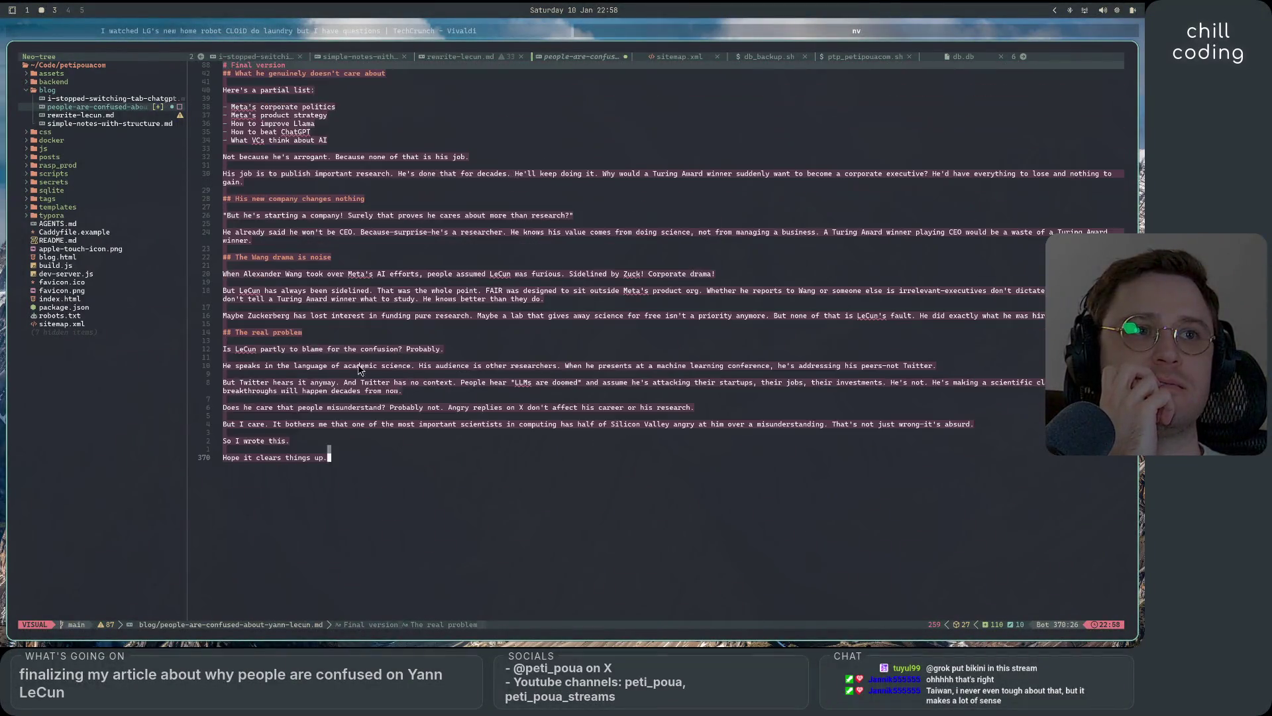
right_click(345, 316)
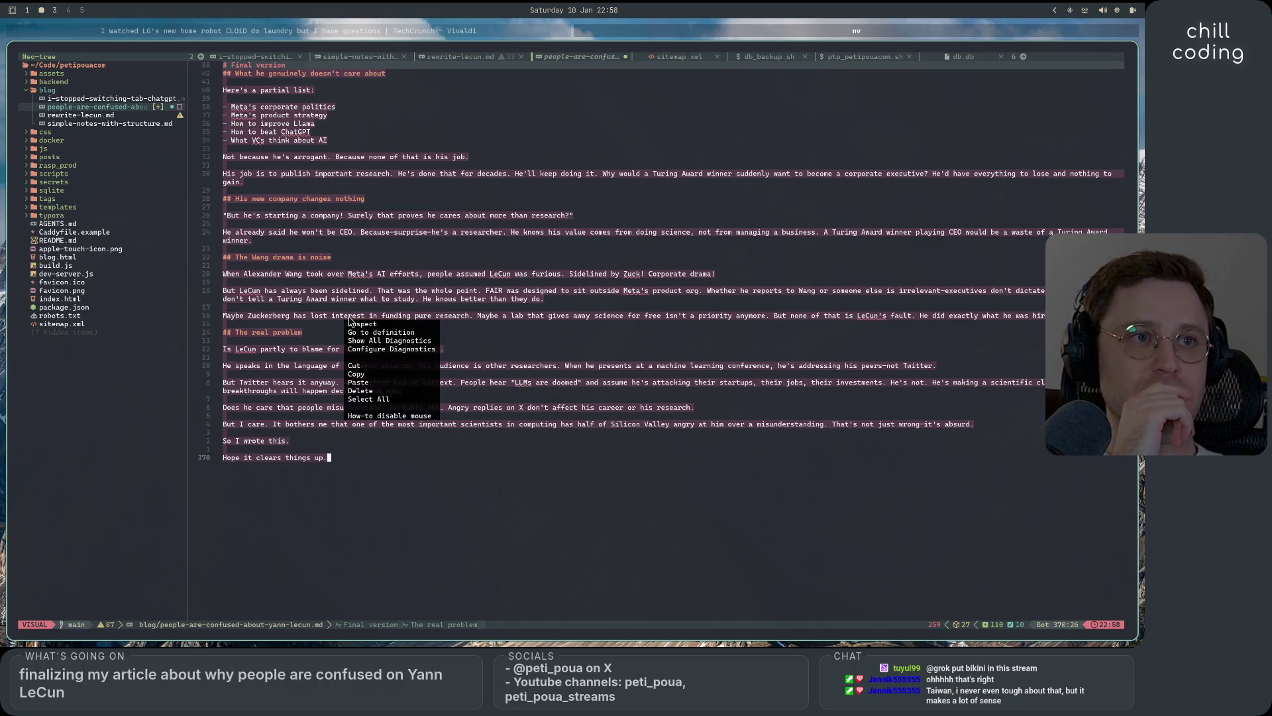
left_click(402, 382)
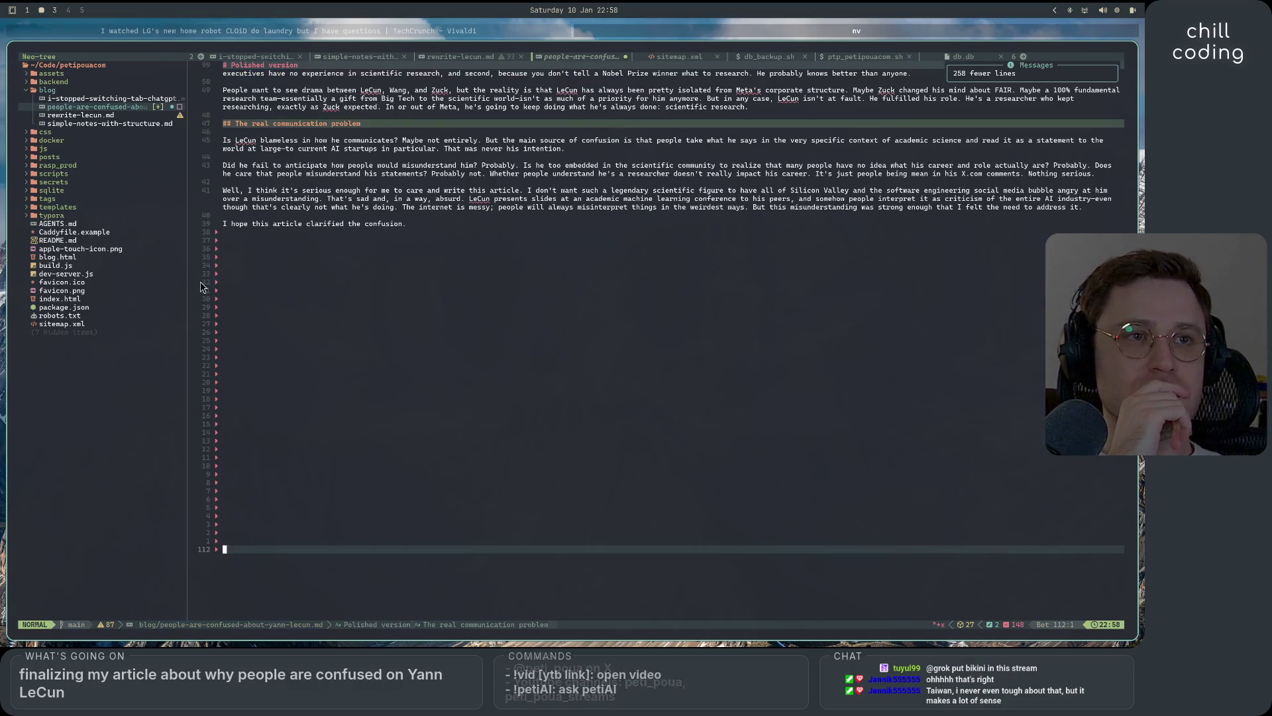
key("shift+h")
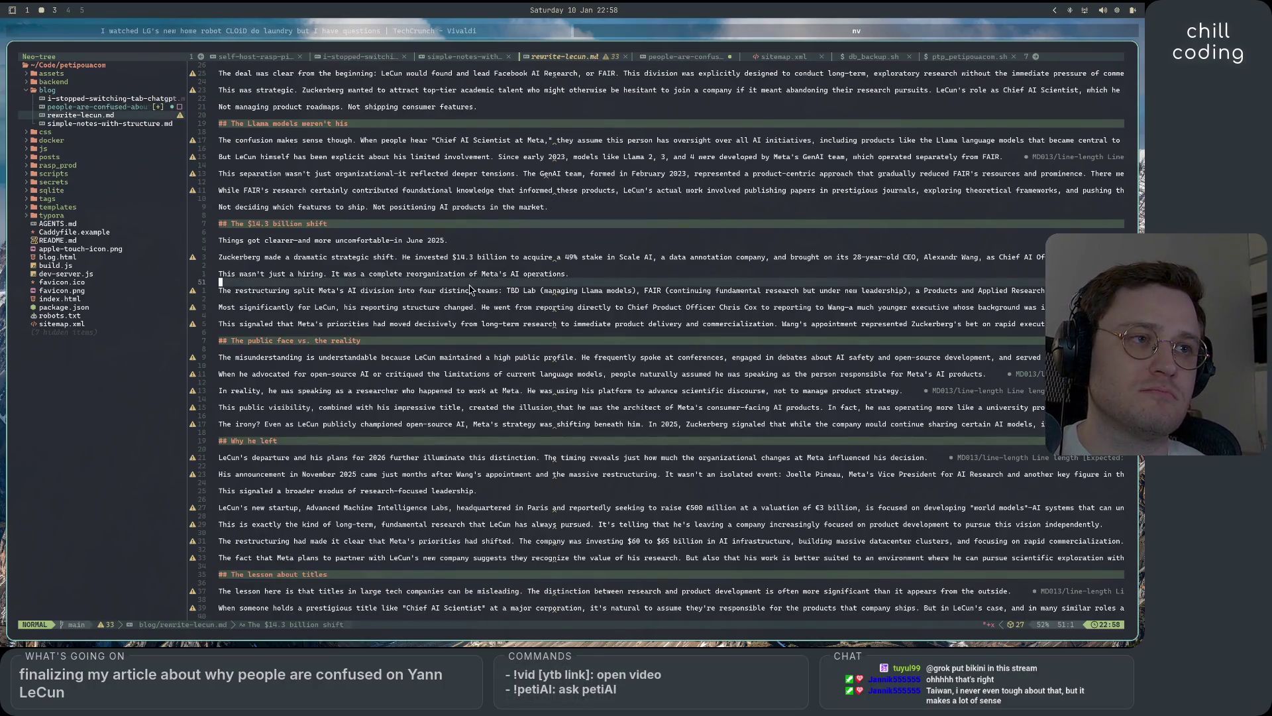
- Line-select the whole article body from the last line up to just below the front matter
key("G")
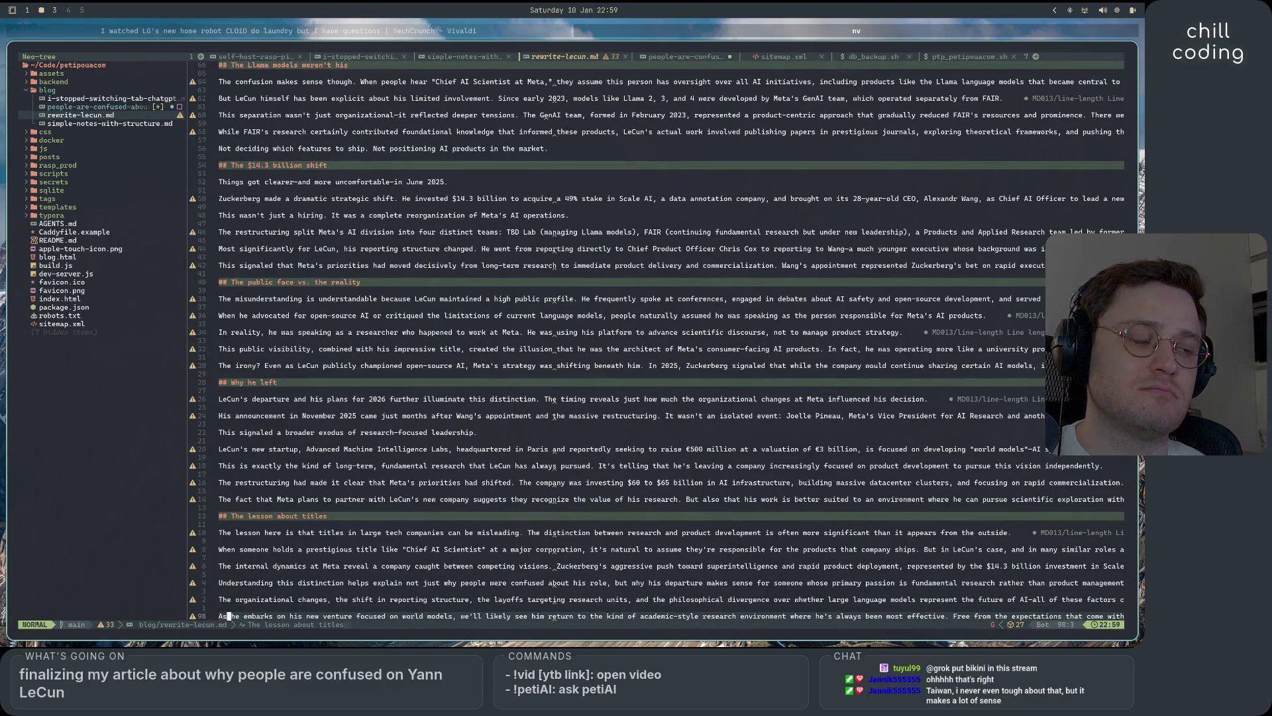
key("space")
key("Escape")
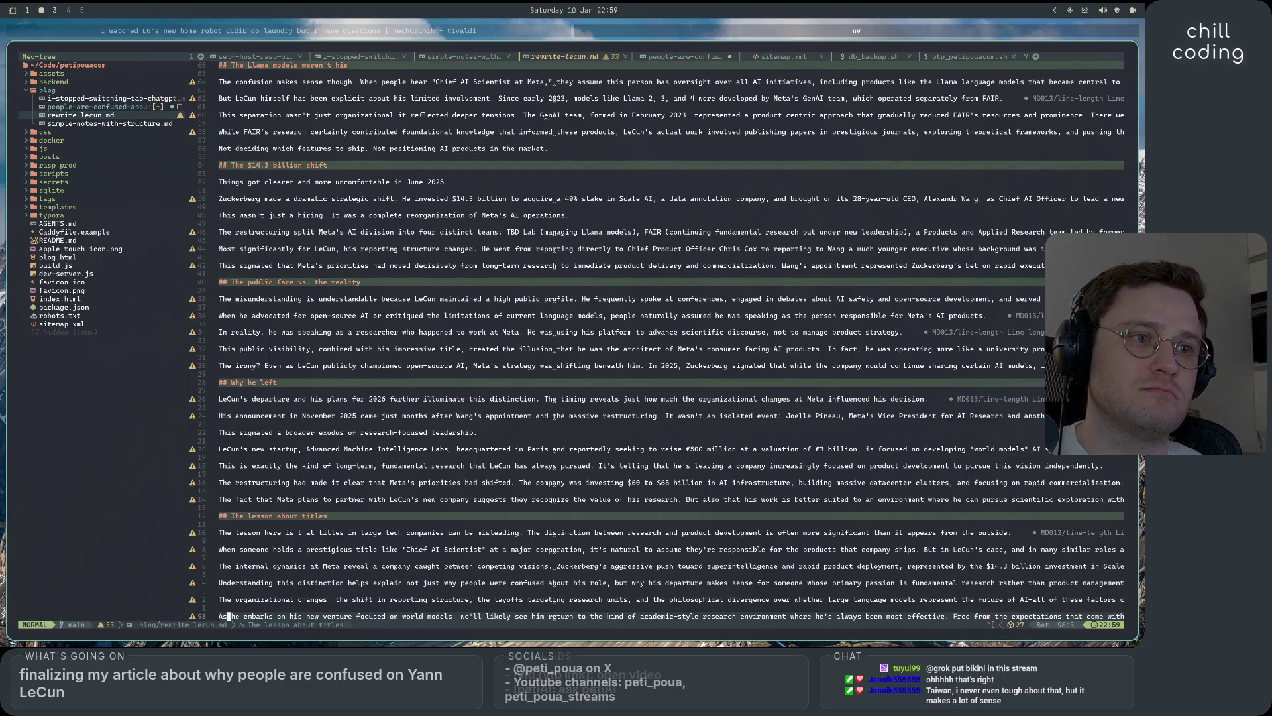
key("dollar")
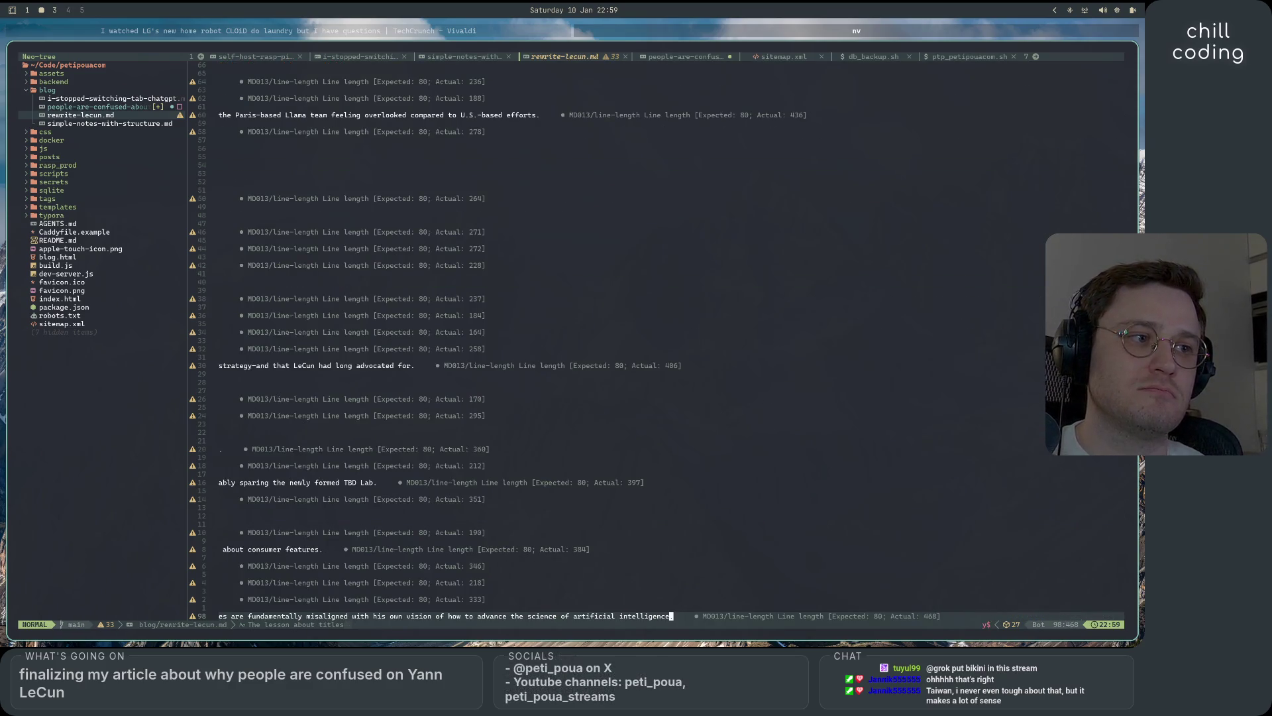
key("shift+v")
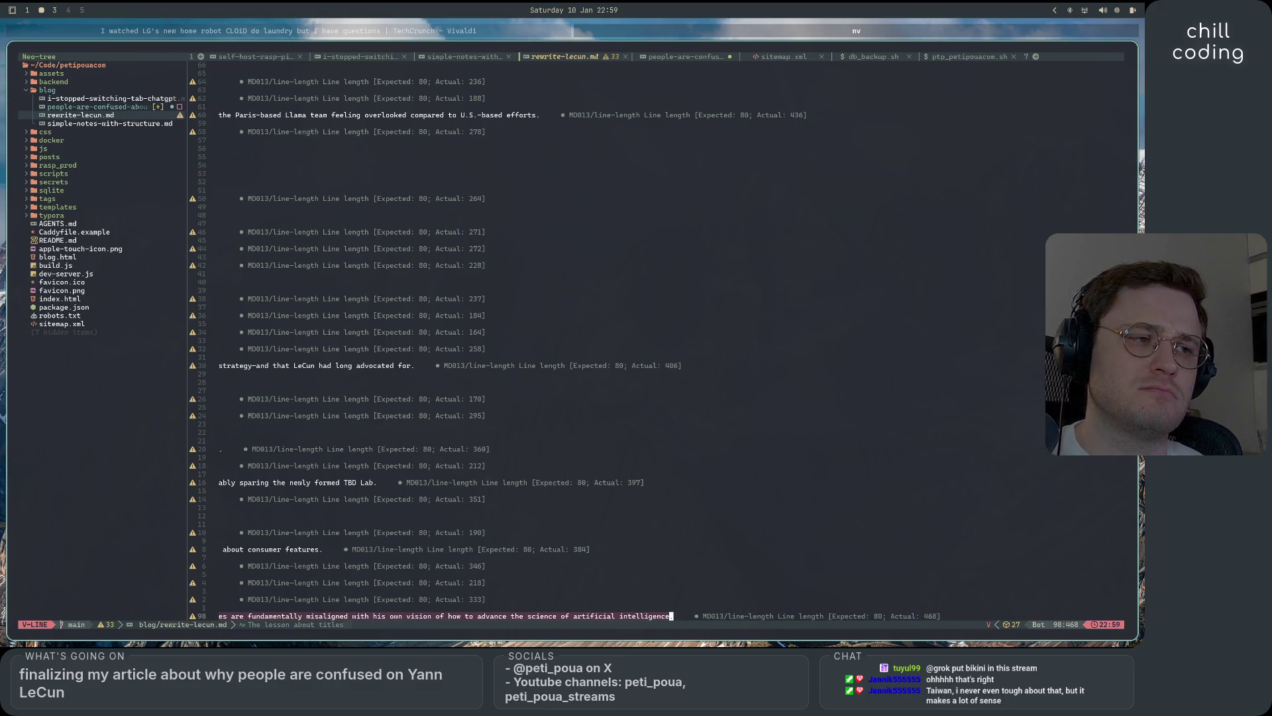
key("g")
key("g")
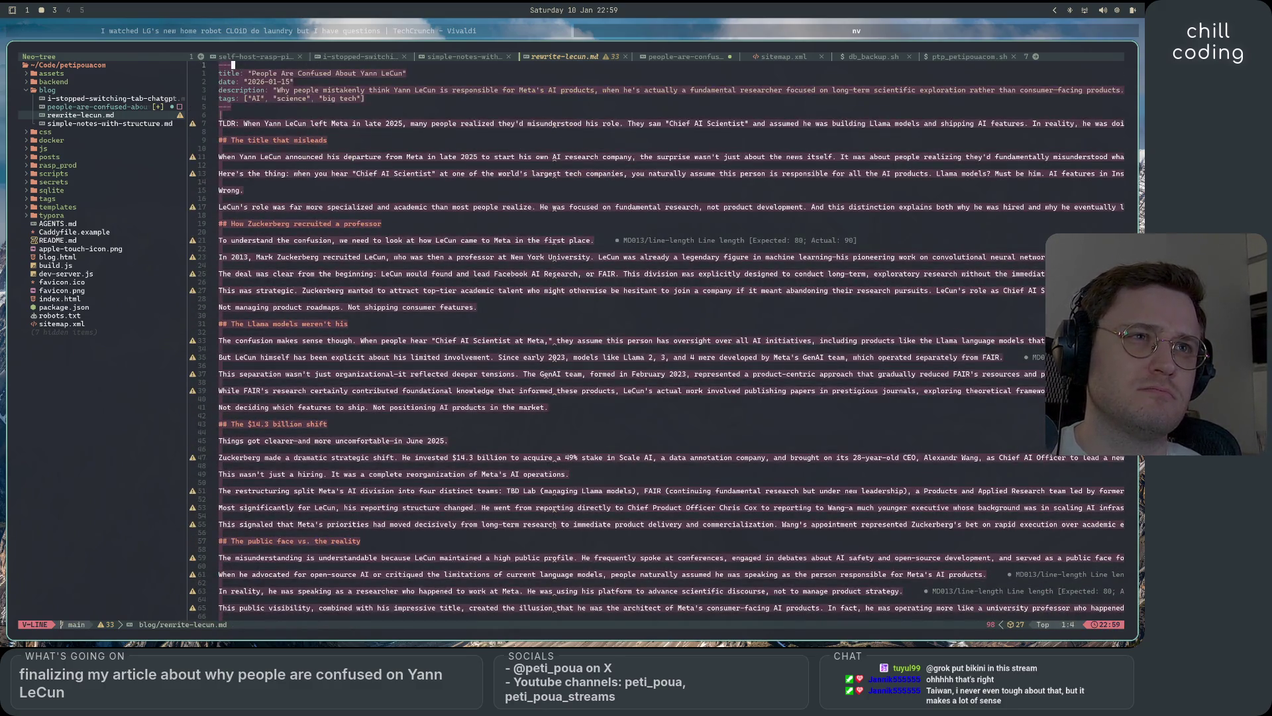
key("j")
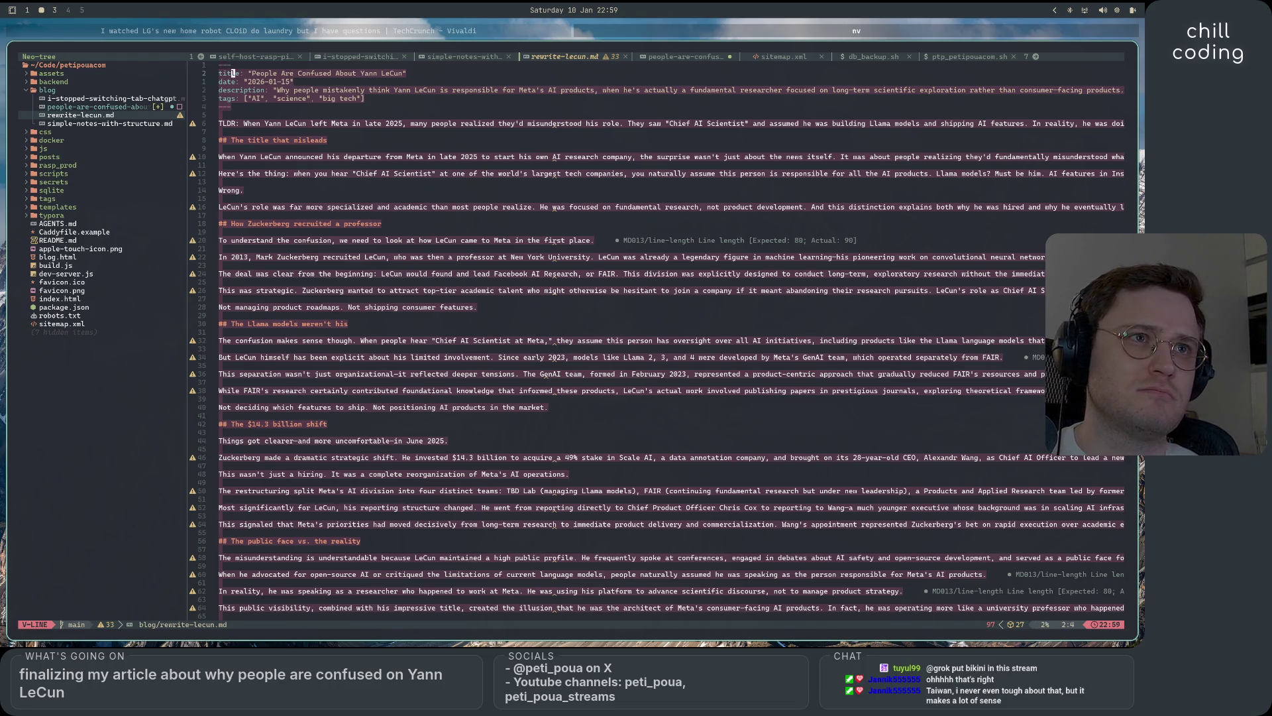
key("j")
key("j")
key("j")
key("j")
key("j")
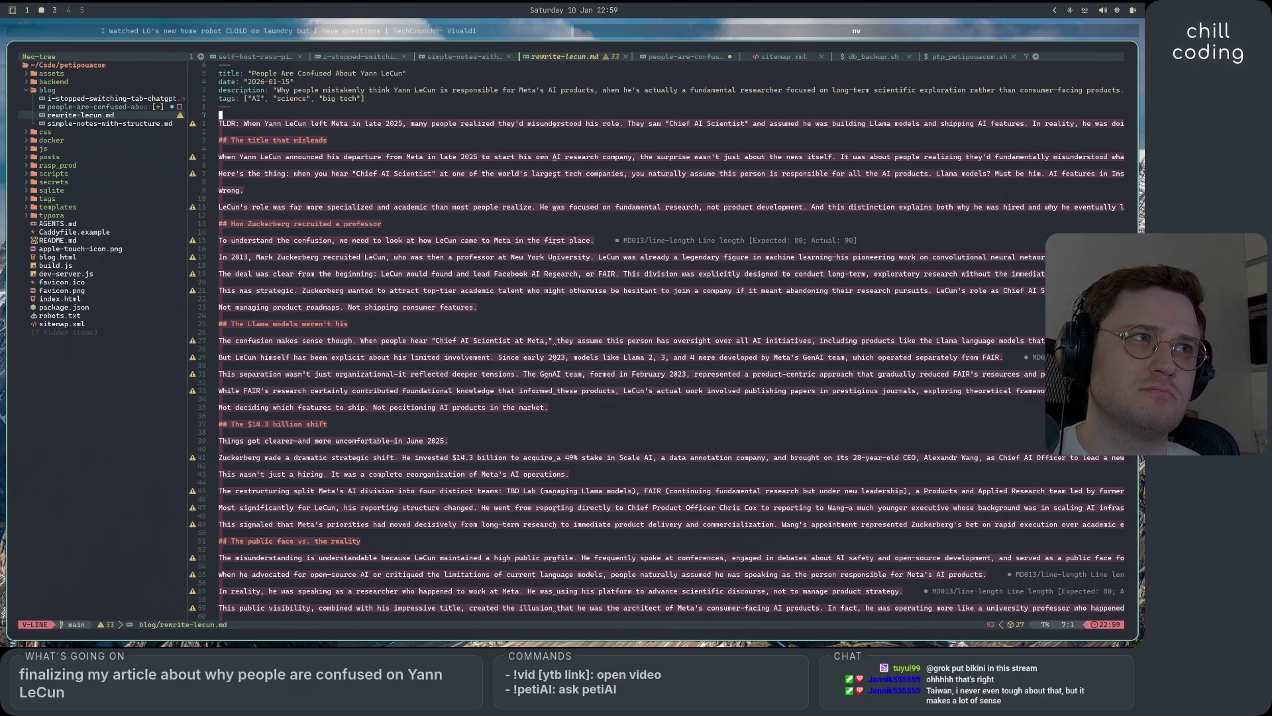
- Cut the selected body, paste it back below the front matter, and suspend Neovim with Ctrl+Z
key("d")
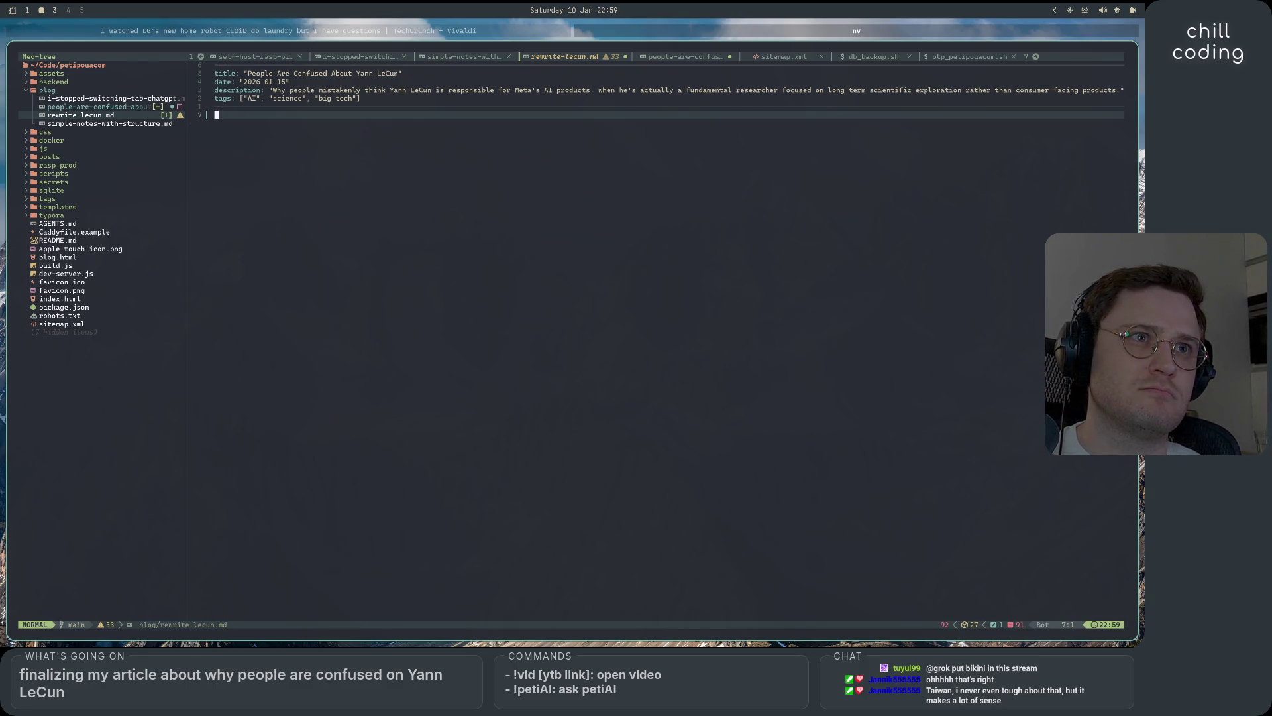
key("p")
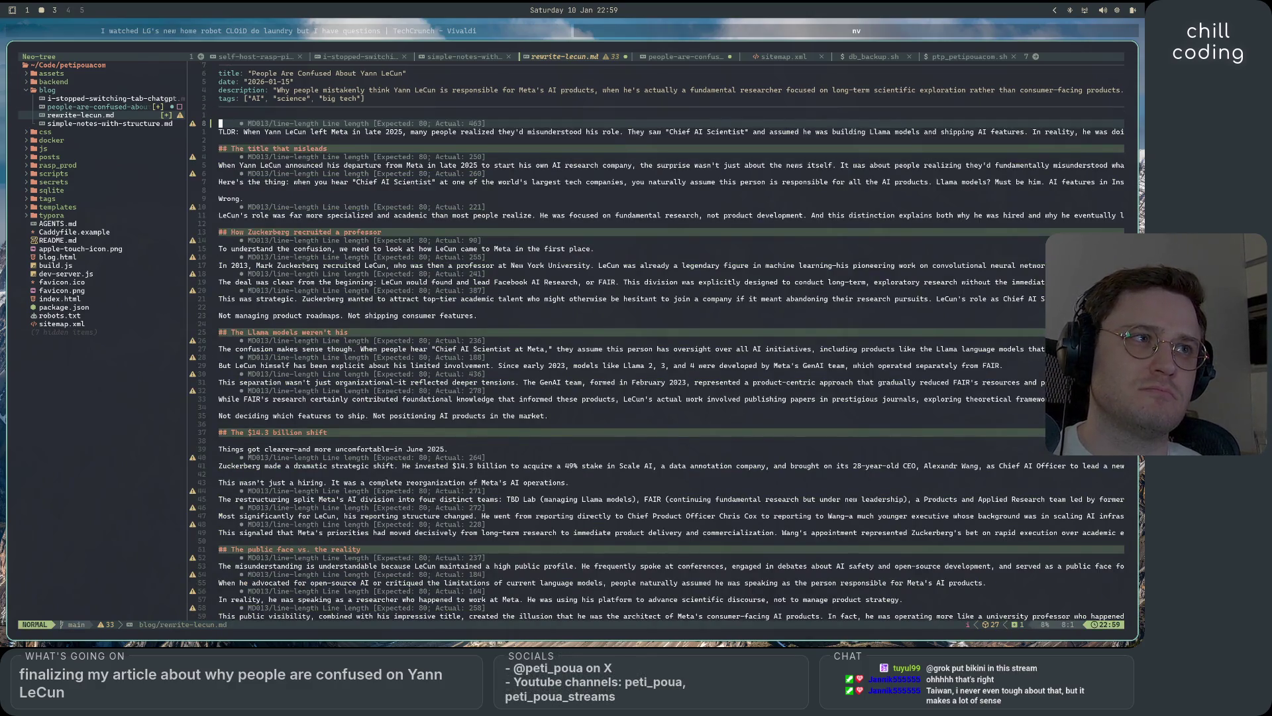
key("ctrl+z")
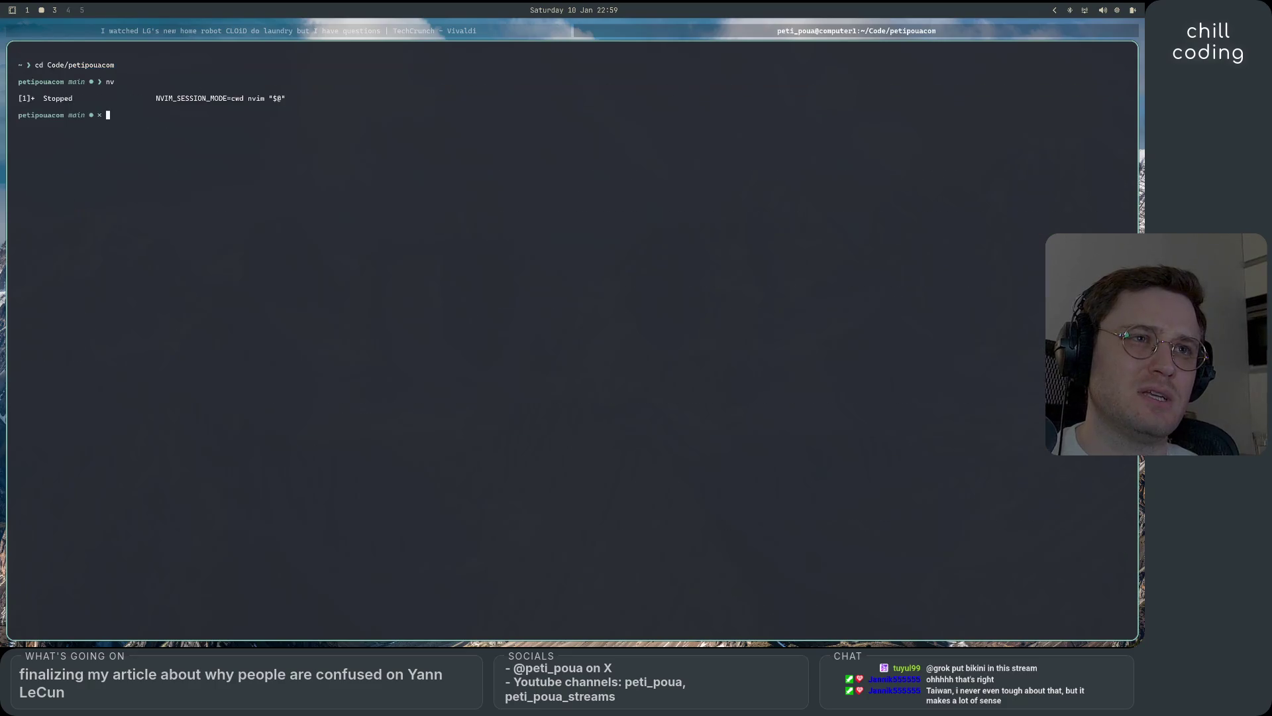
type("nv")
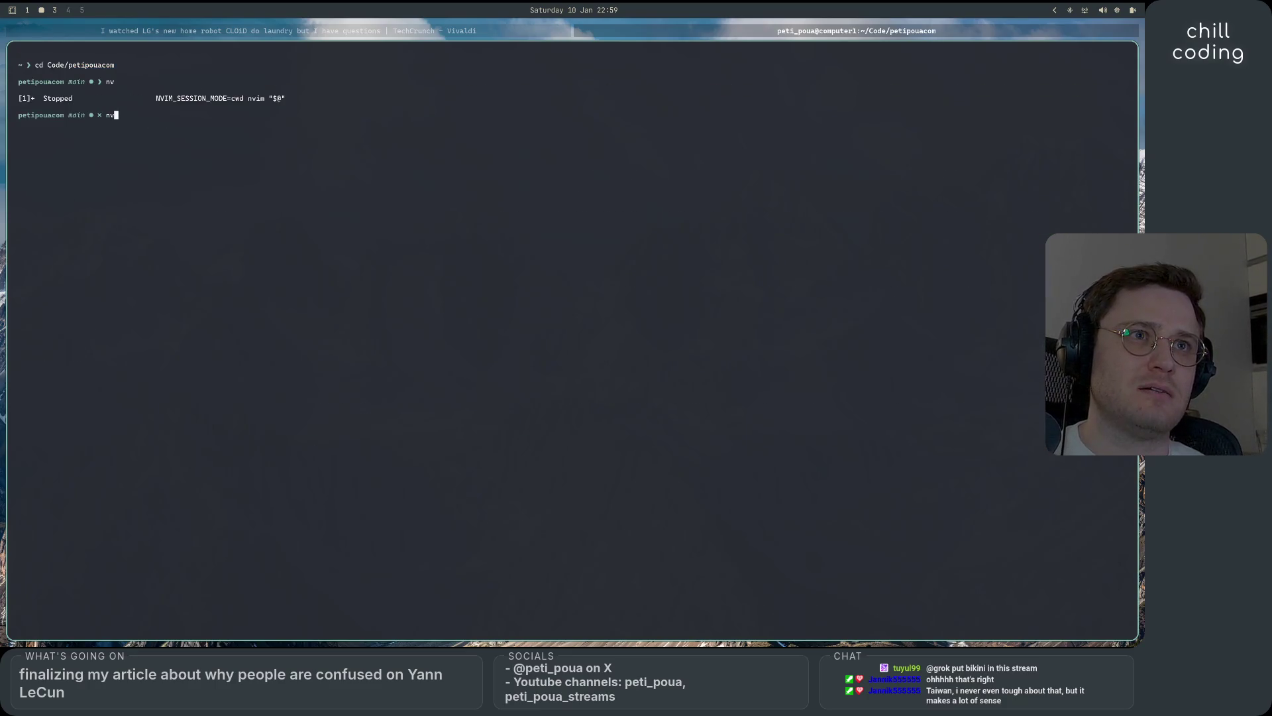
- Relaunch Neovim with 'nv' to restore the rewrite-lecun.md session and show the project file tree
key("Return")
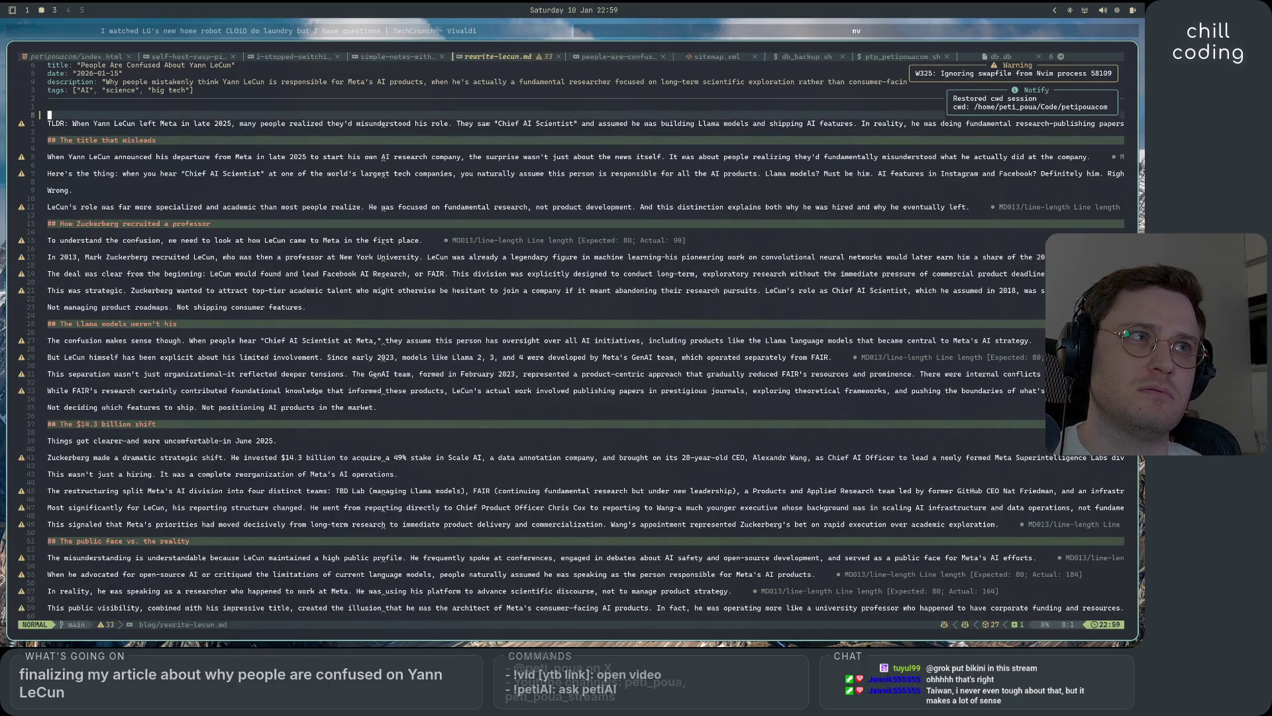
key("space")
key("e")
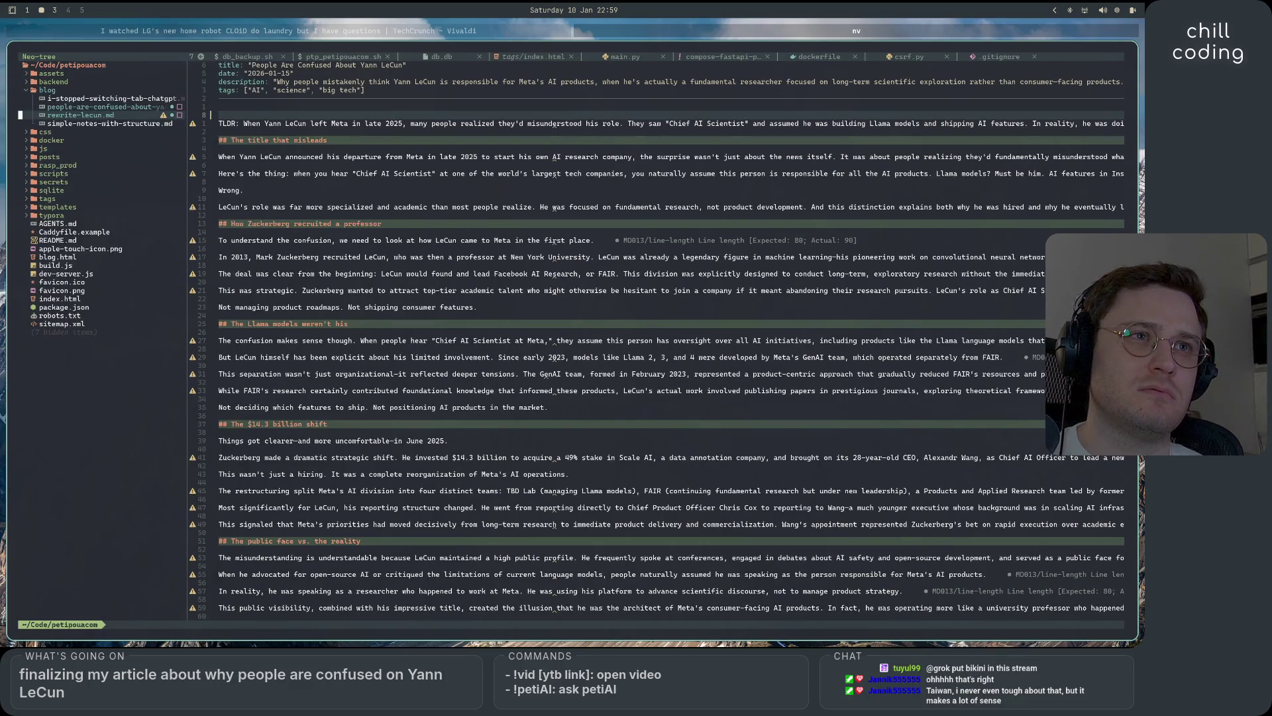
- Reveal hidden files in the Neo-tree file tree and return to the article
key("u")
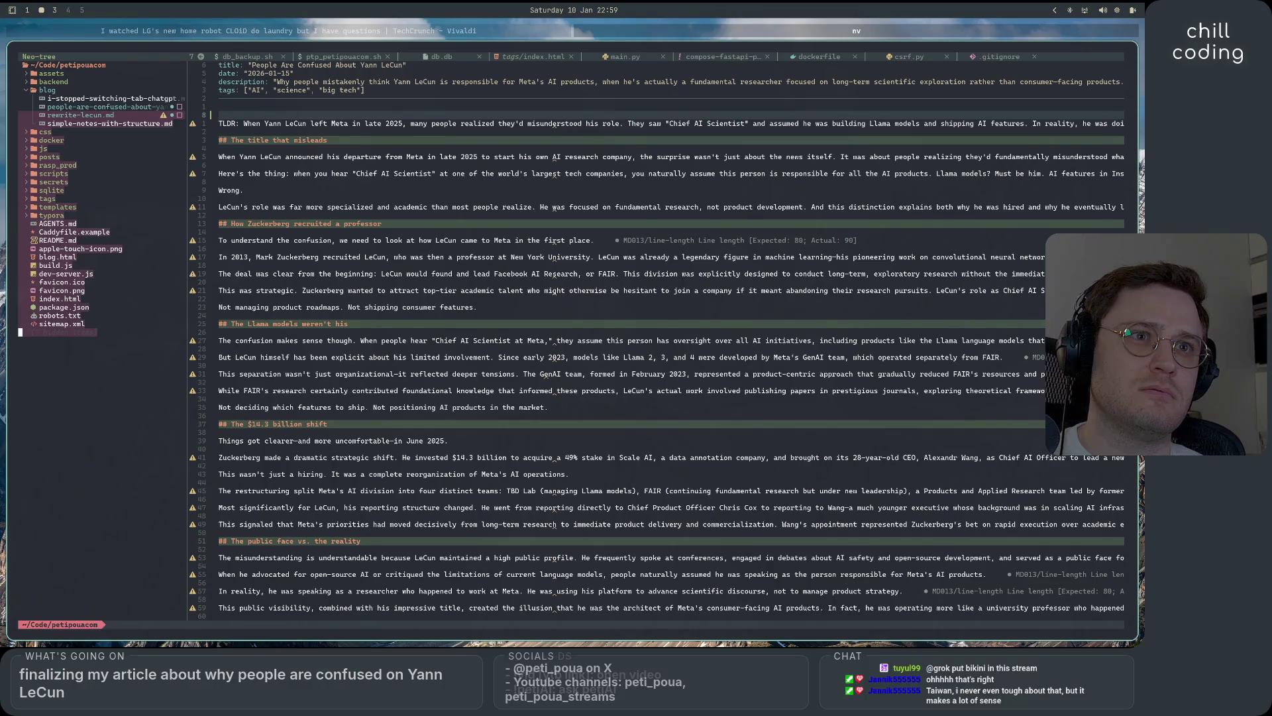
key("shift+g")
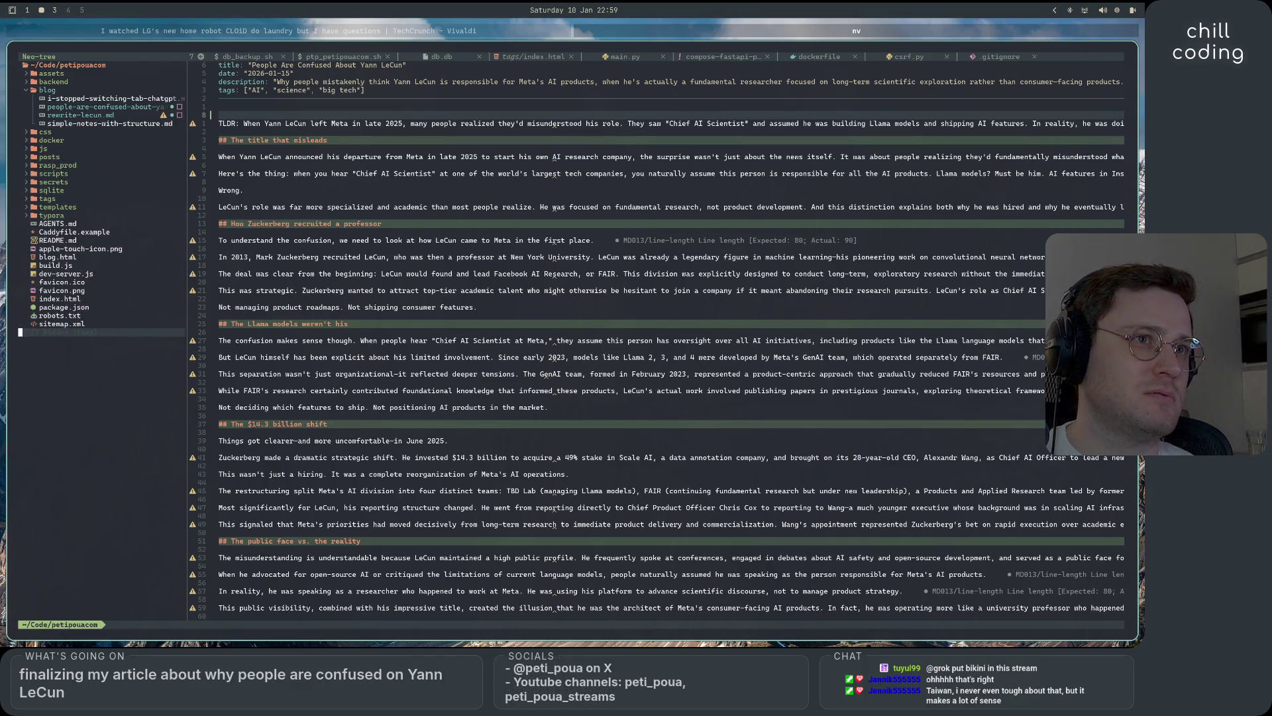
key("H")
- Delete the article body from line 8 to the end, leaving only the front matter
key("shift+v")
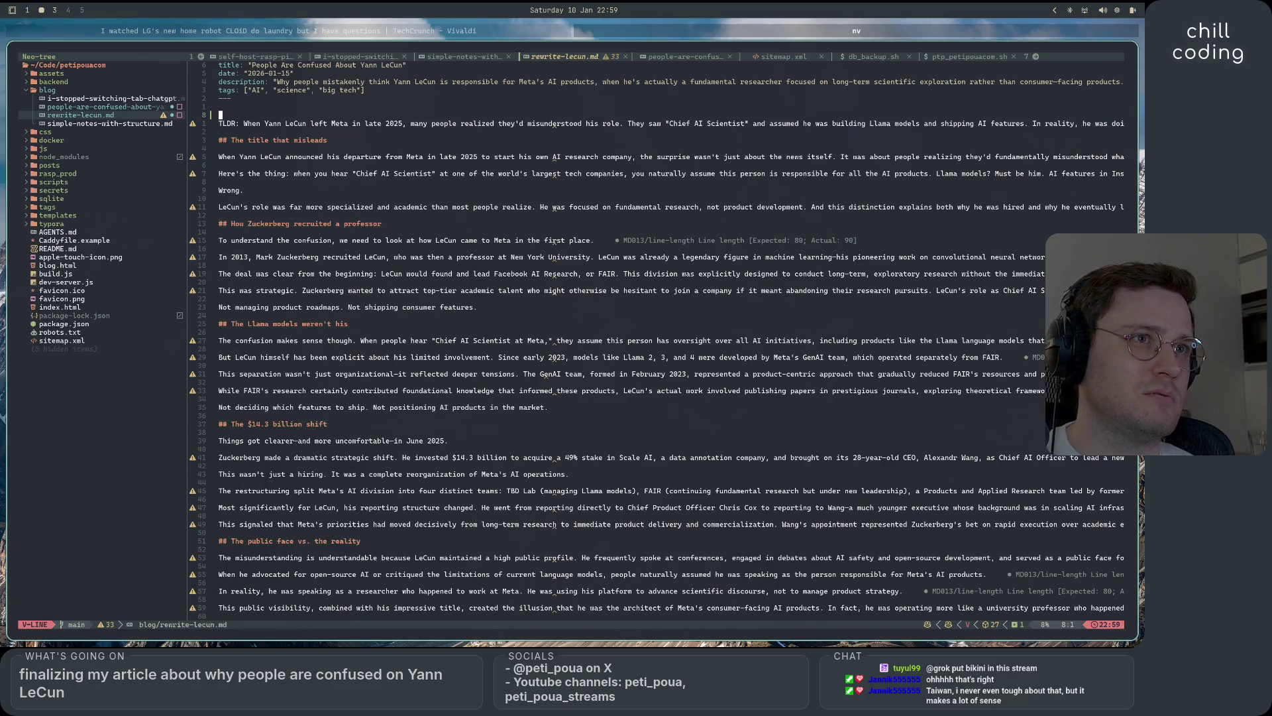
key("shift+g")
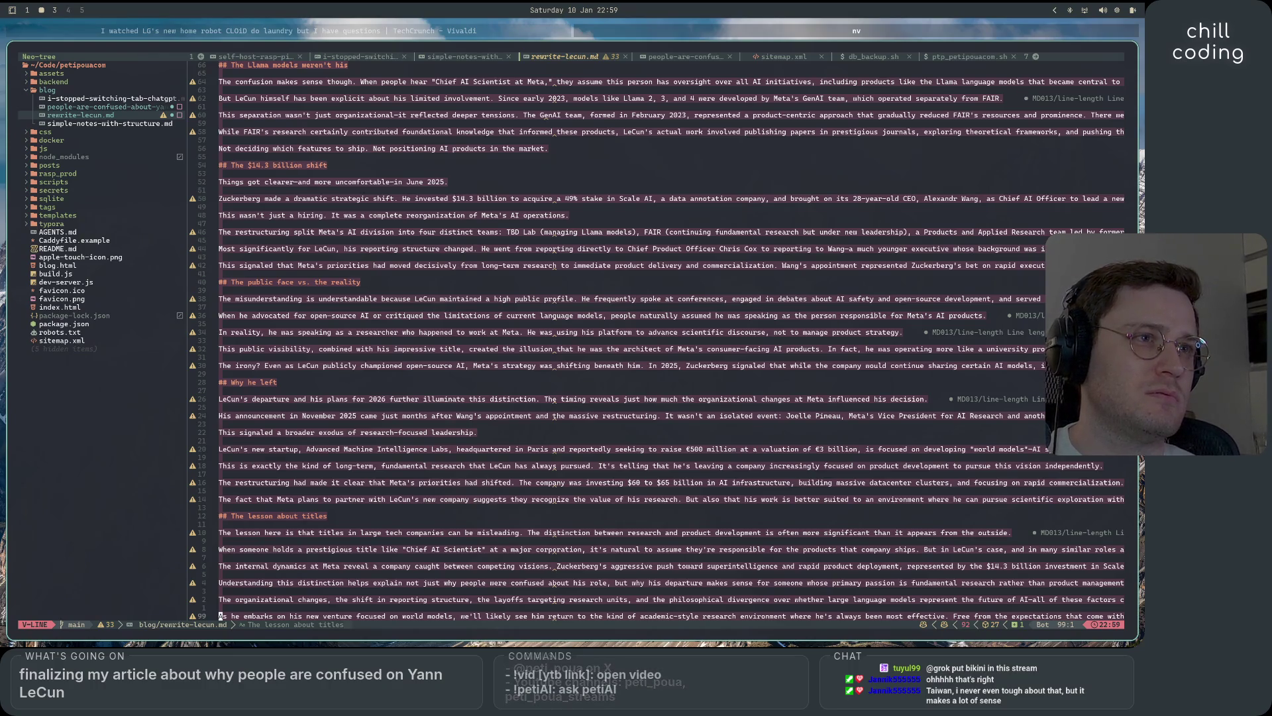
key("d")
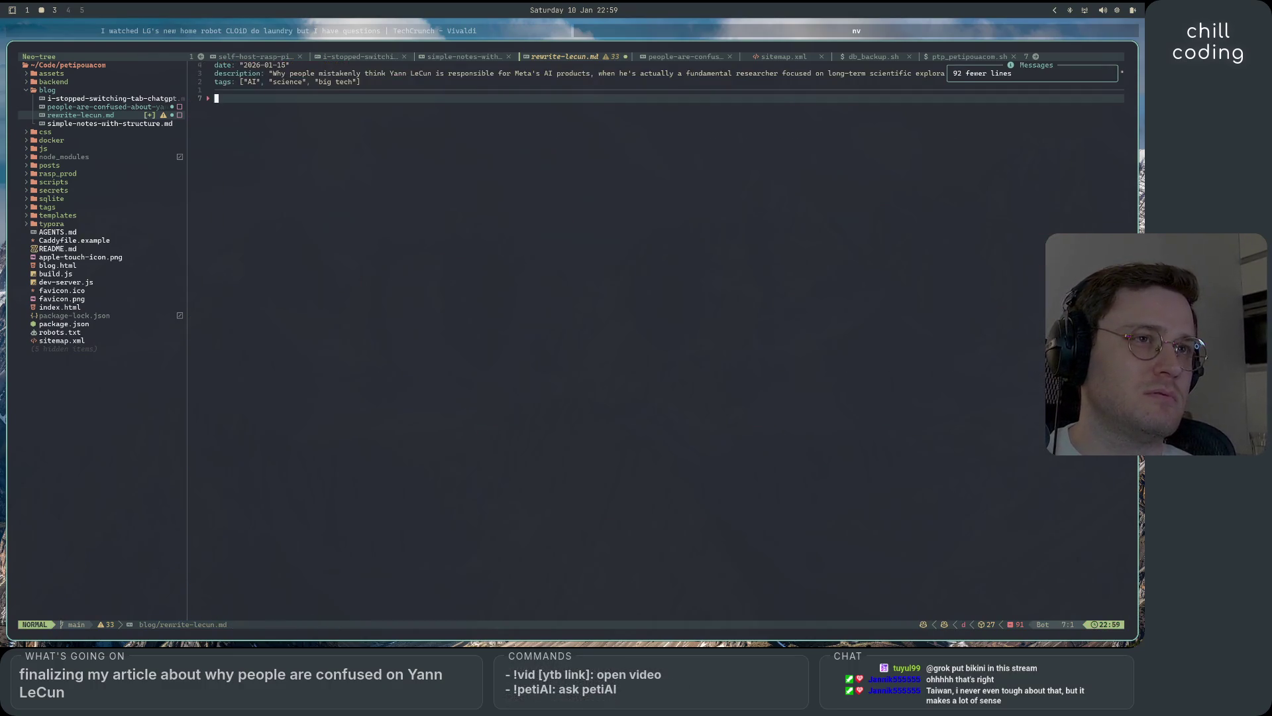
key("space")
- Browse and dismiss the buffer menu, the leader menu and the registers list looking for the saved drafts
key("b")
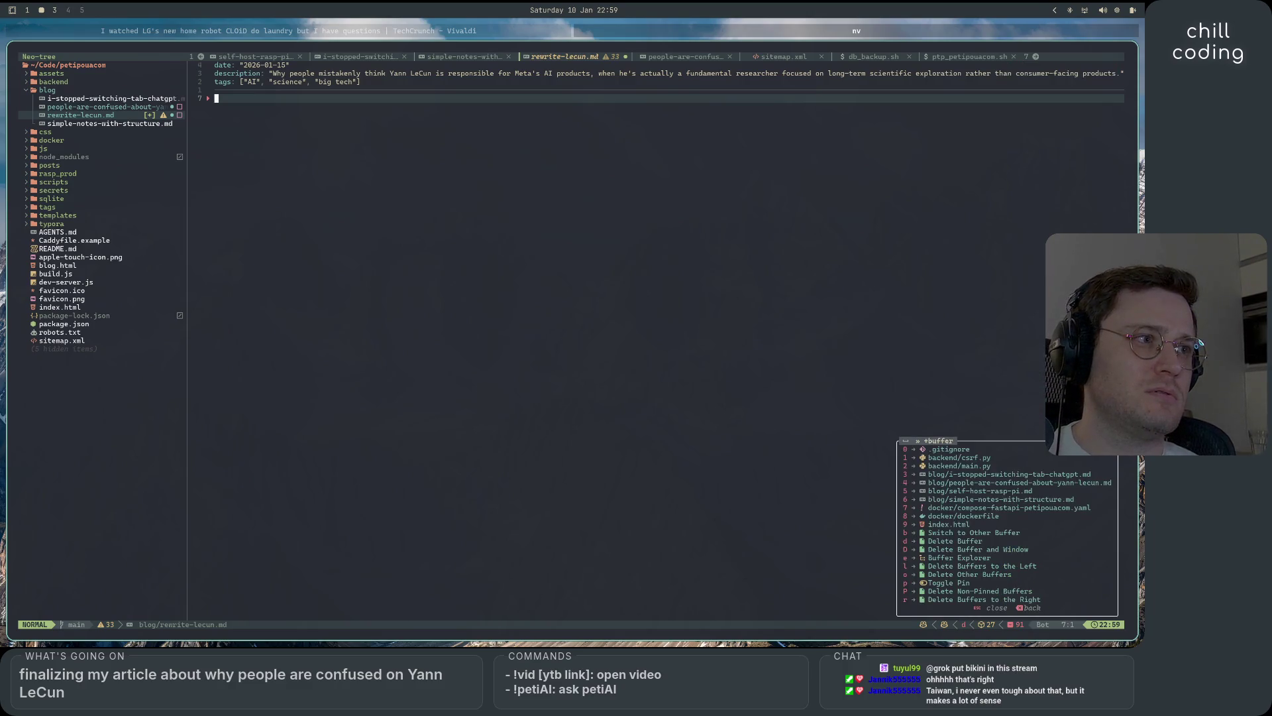
key("Escape")
key("space")
key("Escape")
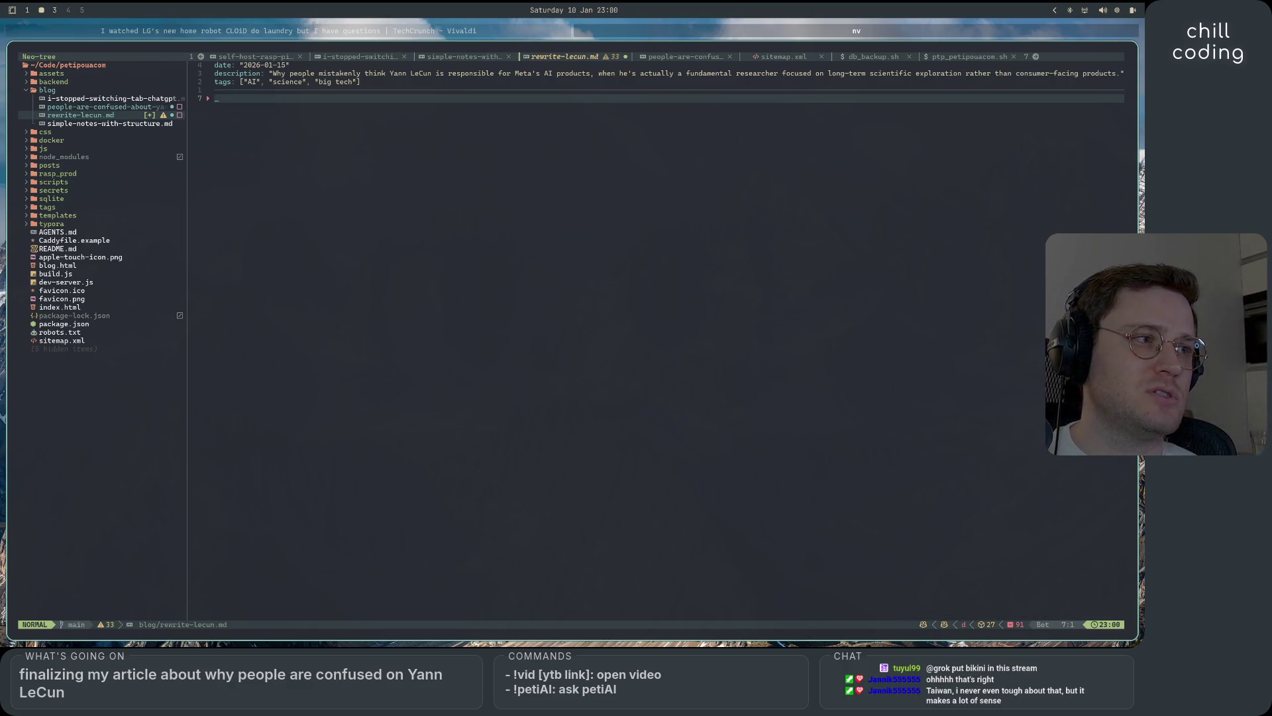
key("space")
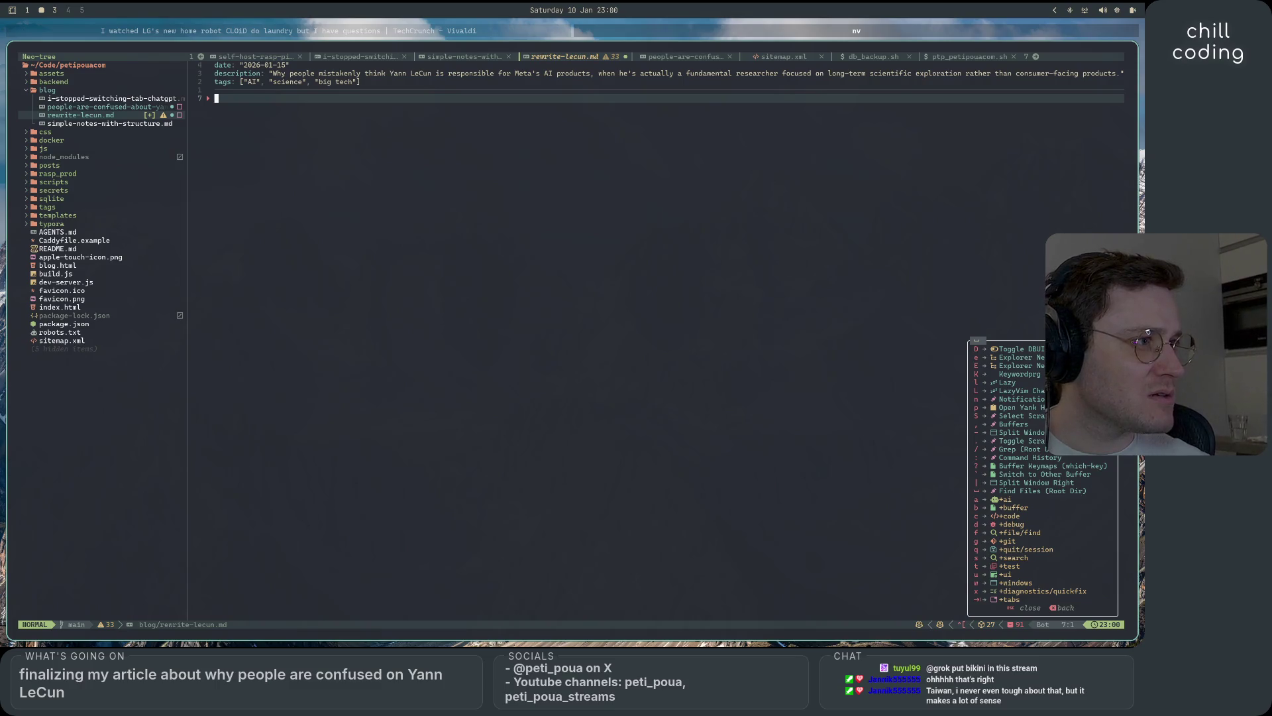
key("Escape")
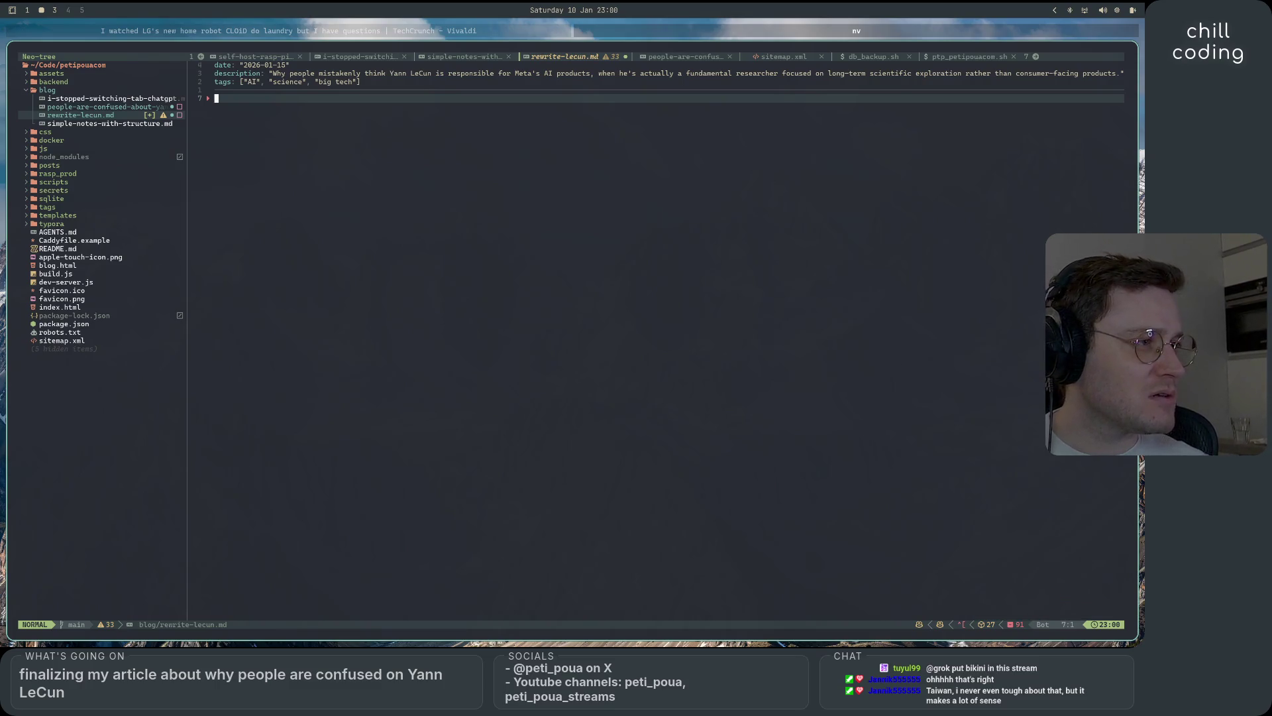
key("quotedbl")
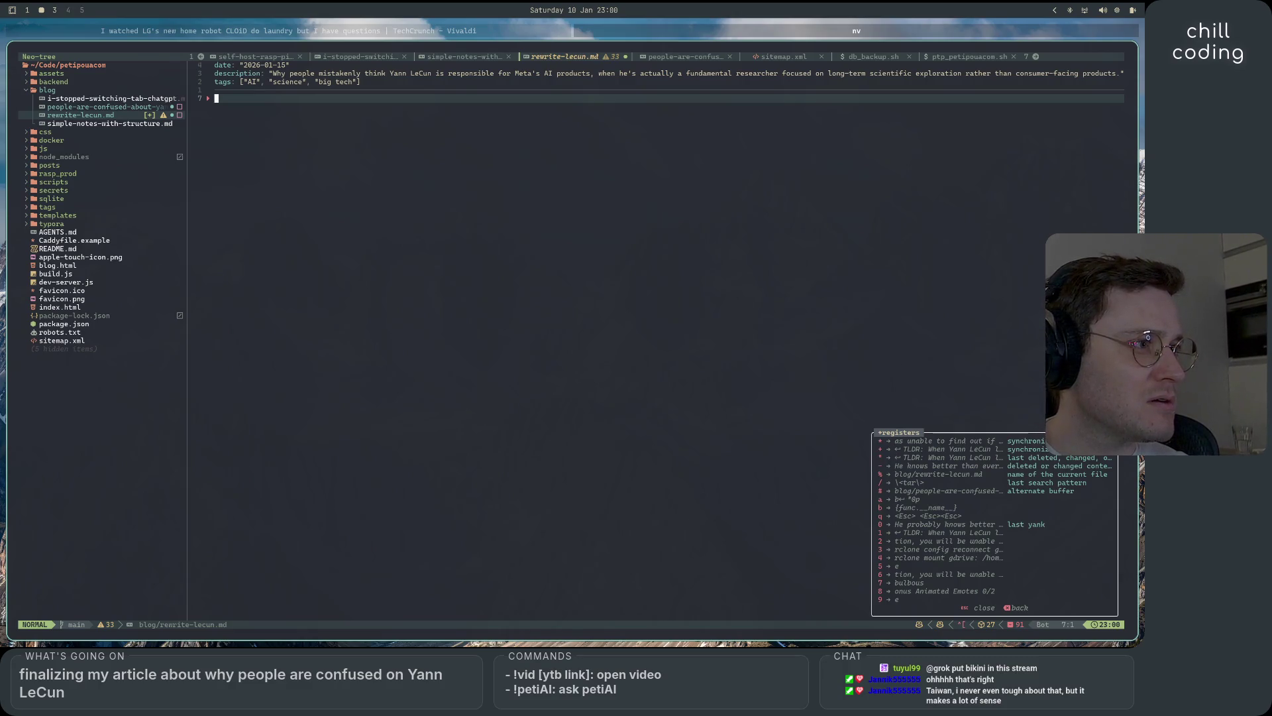
key("Escape")
- Bring up the yank history picker with previews of previously copied texts
key("space")
key("s")
key("quotedbl")
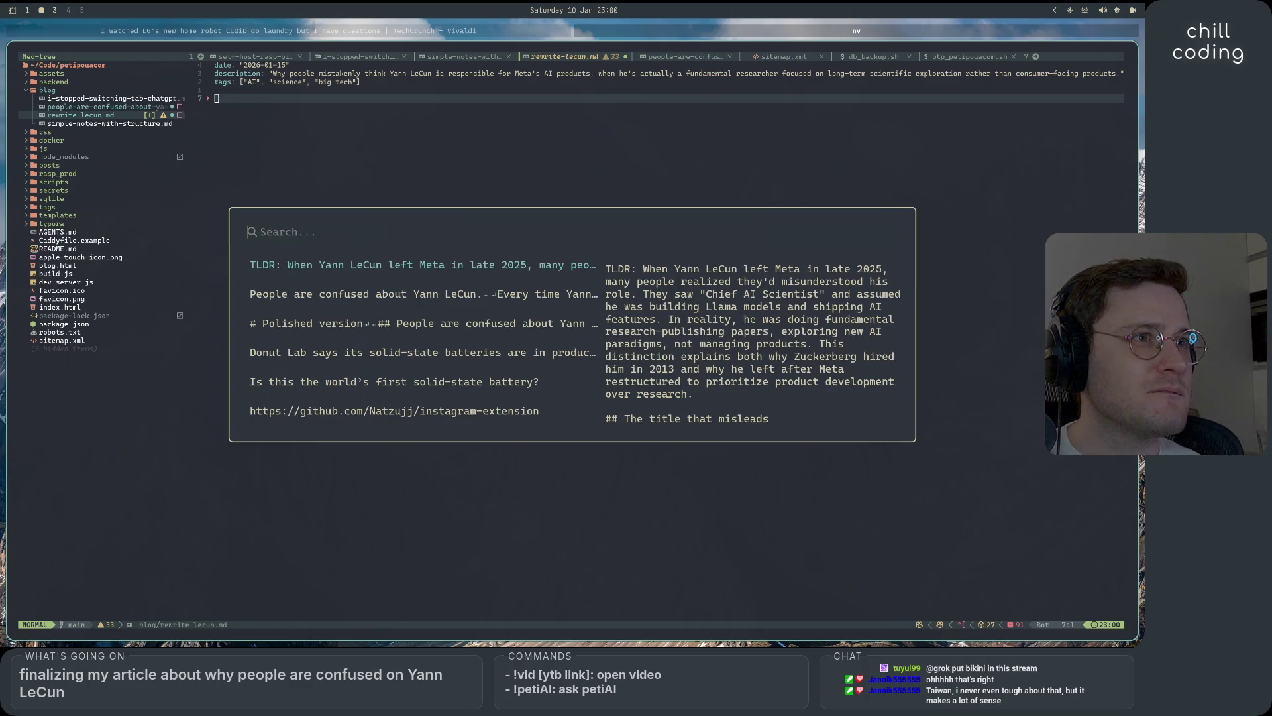
- Choose the 'People are confused about Yann LeCun' draft from the history and paste it below the front matter
key("Down")
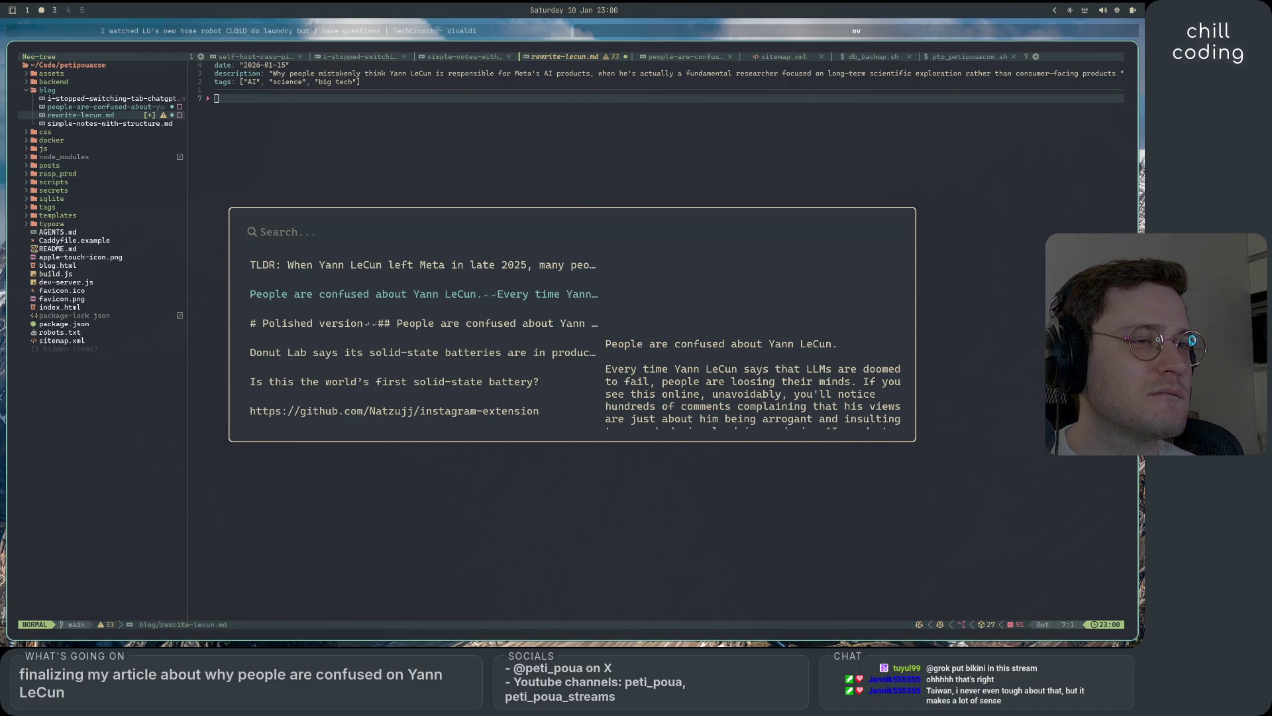
key("Escape")
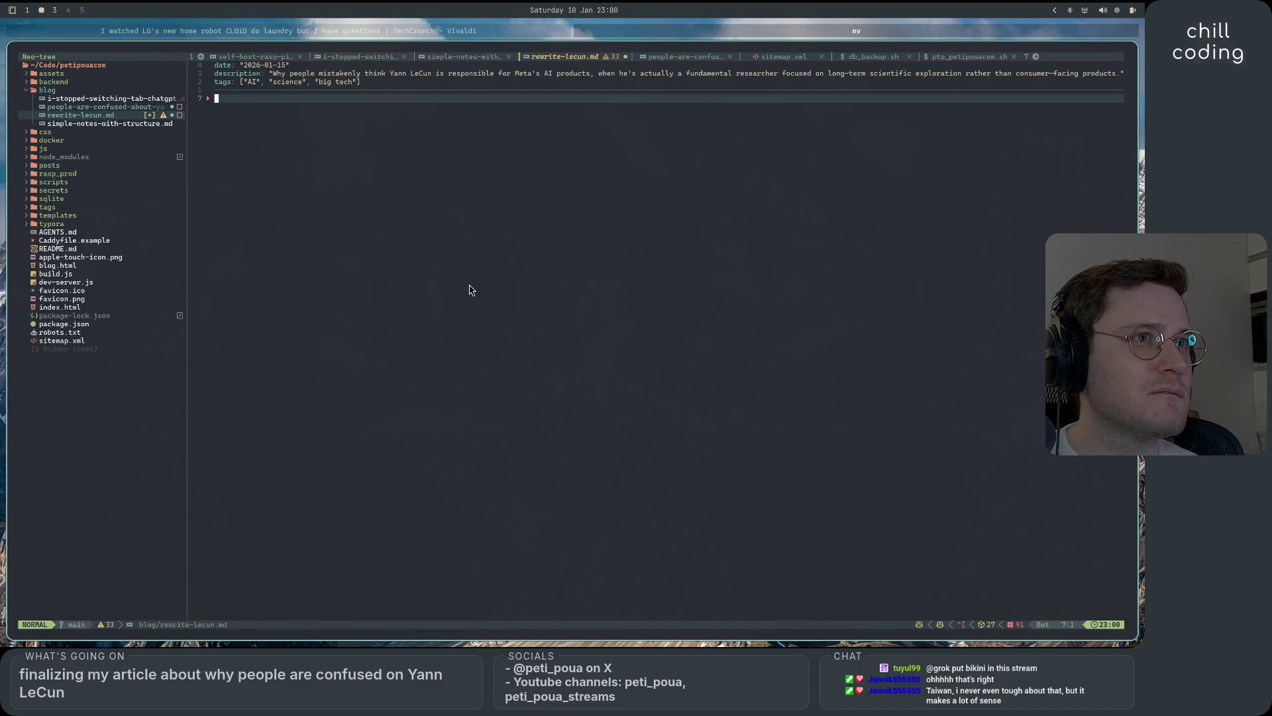
key("p")
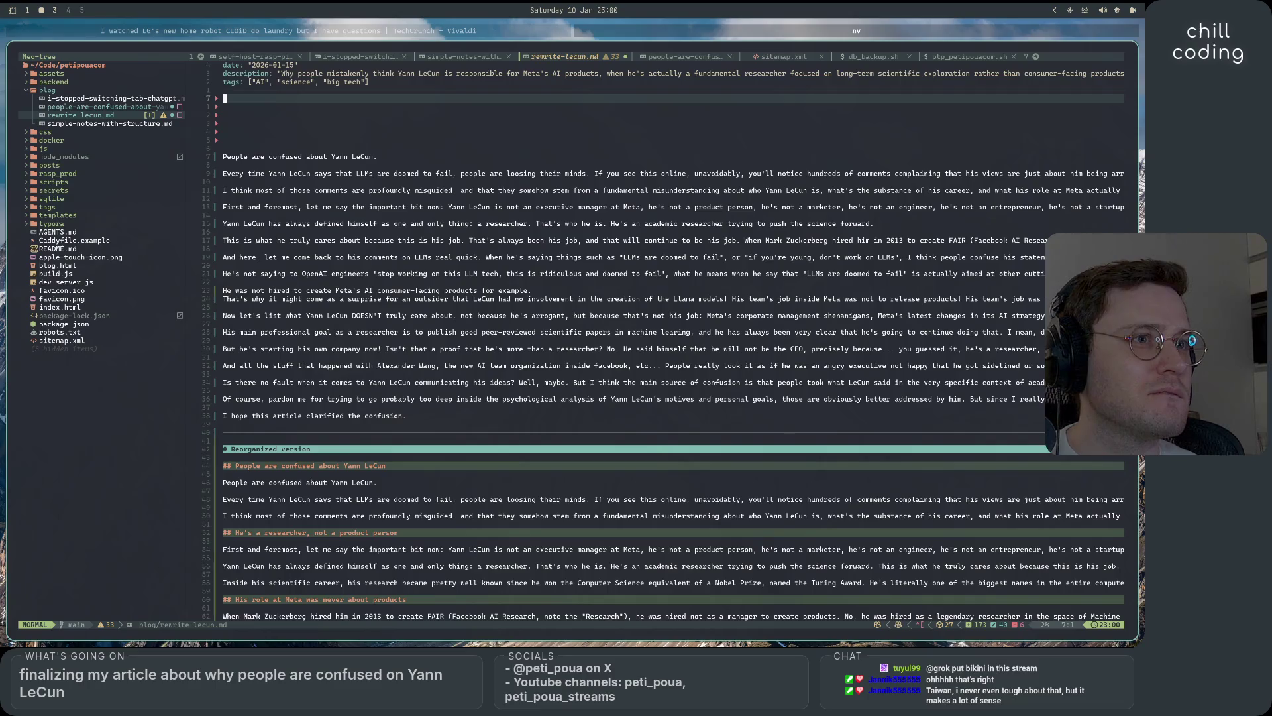
scroll(518, 294, "down", 10)
scroll(517, 295, "down", 20)
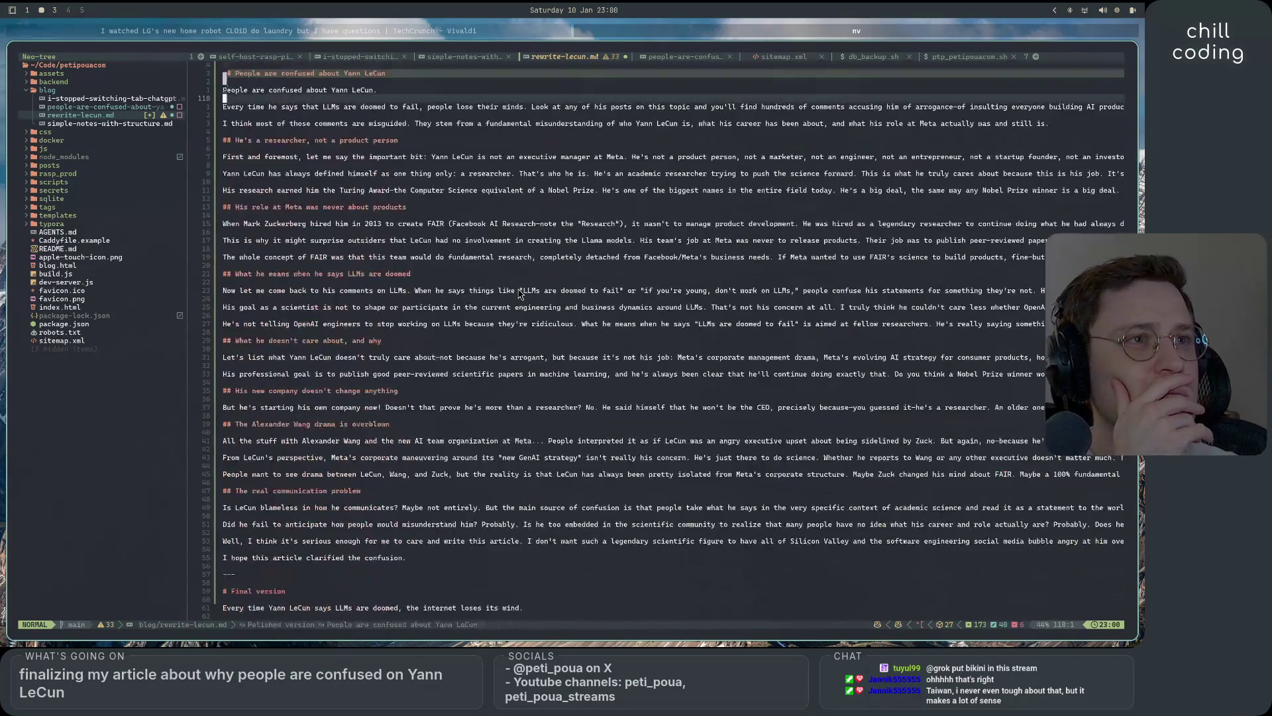
scroll(518, 294, "up", 15)
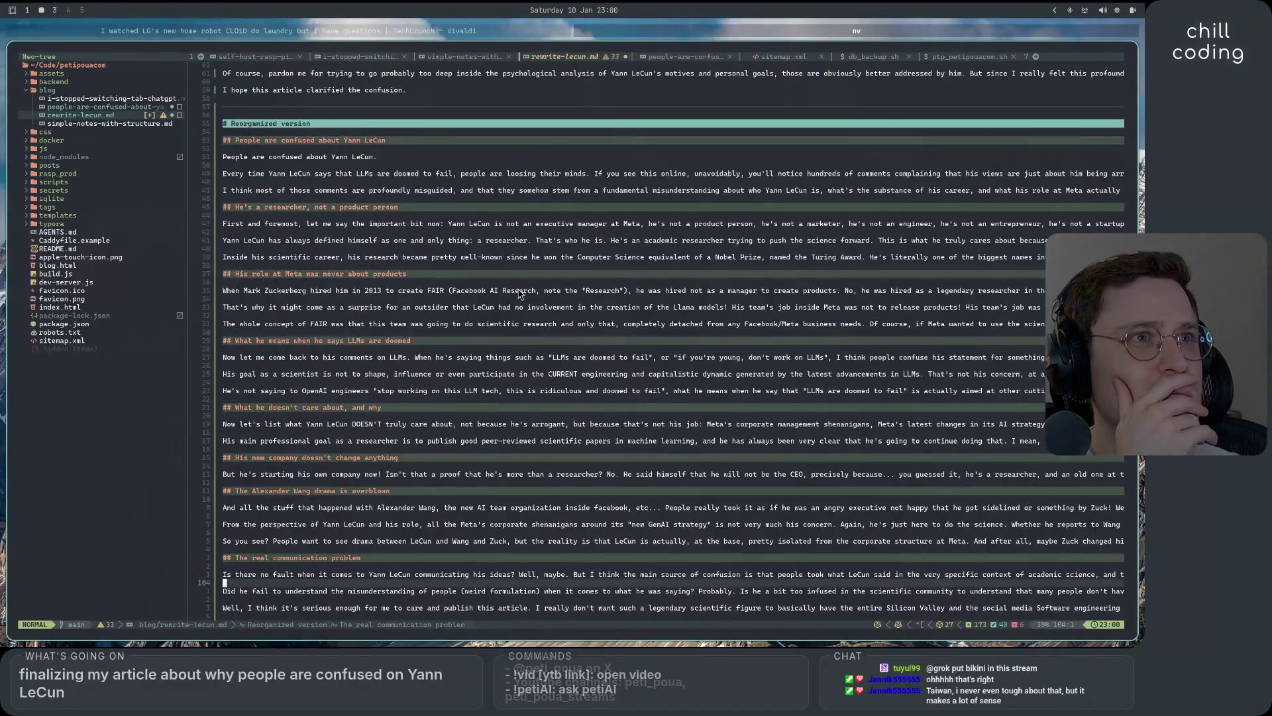
scroll(519, 295, "down", 6)
scroll(517, 294, "down", 6)
scroll(518, 294, "down", 6)
scroll(518, 295, "down", 6)
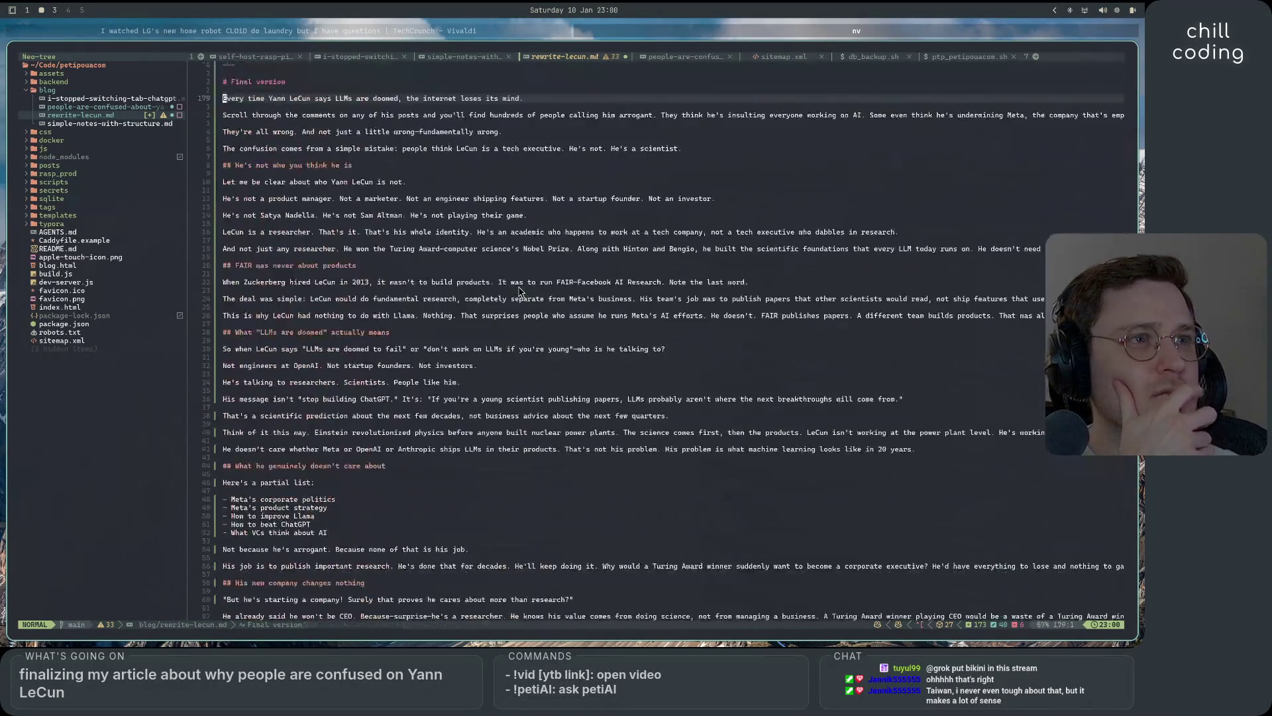
scroll(517, 292, "down", 10)
scroll(517, 291, "up", 2)
scroll(518, 291, "up", 2)
scroll(518, 291, "up", 3)
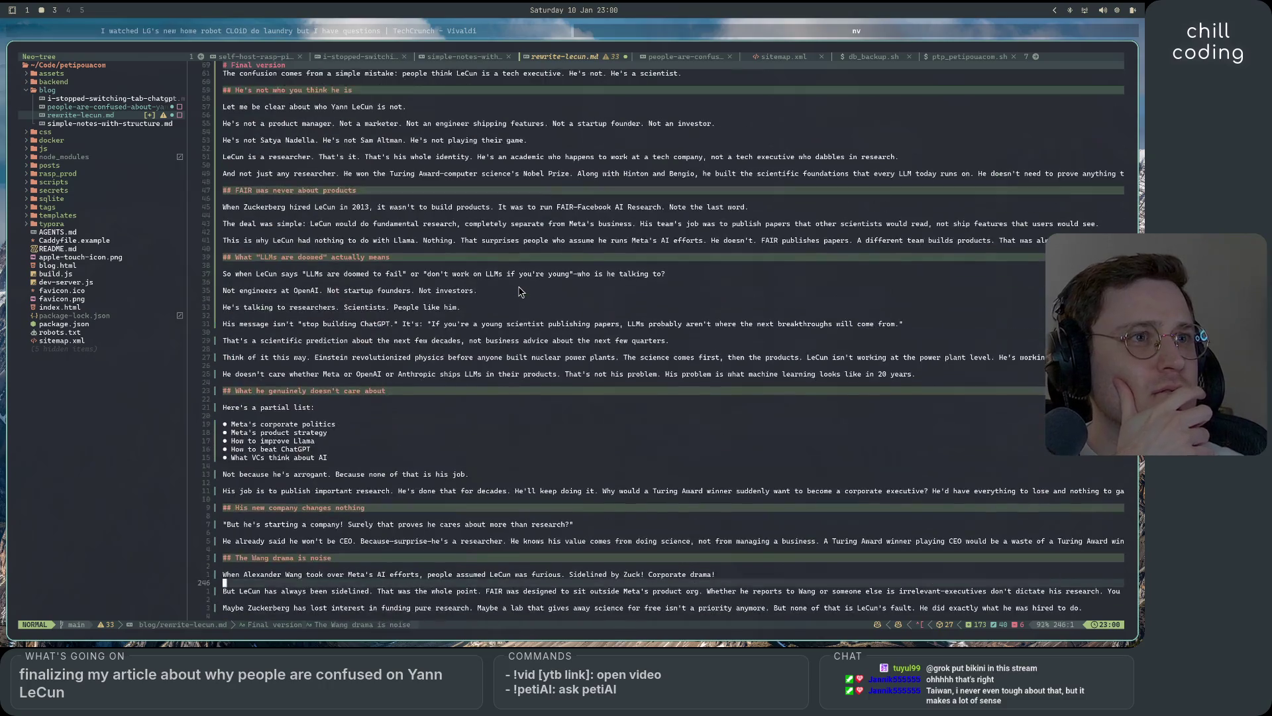
scroll(519, 291, "up", 10)
scroll(518, 291, "down", 9)
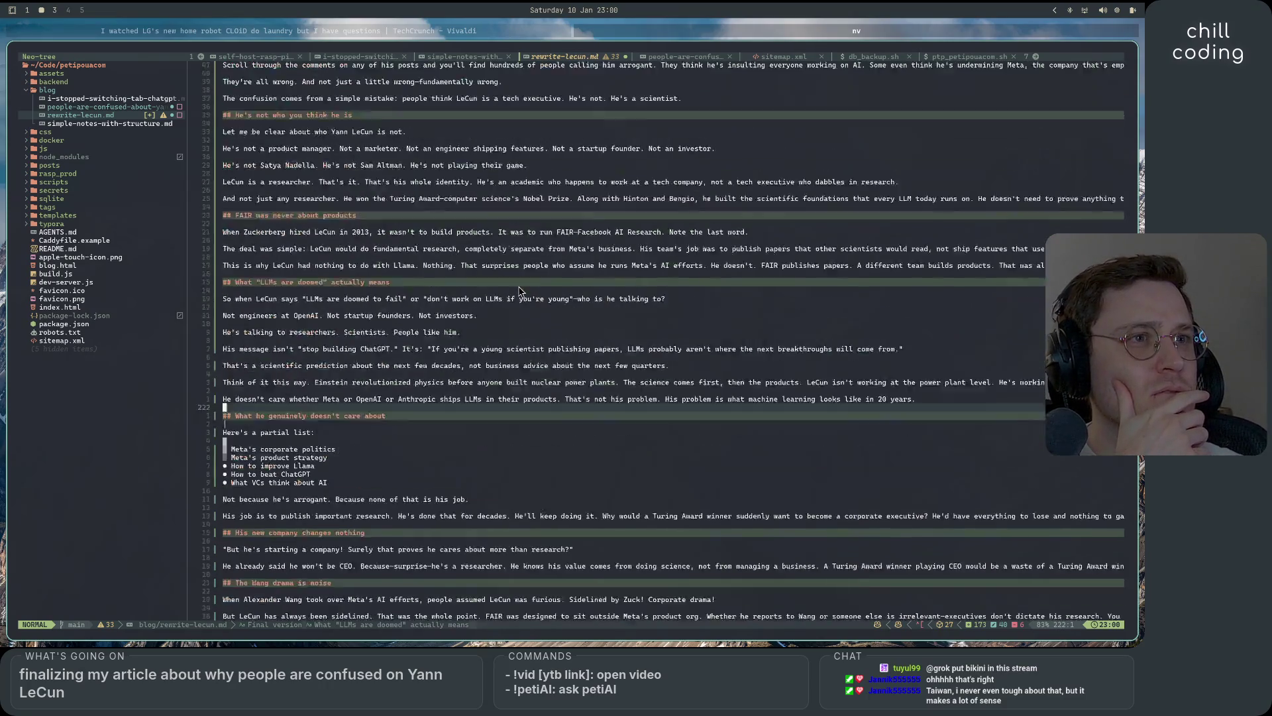
scroll(518, 290, "down", 2)
left_click(499, 243)
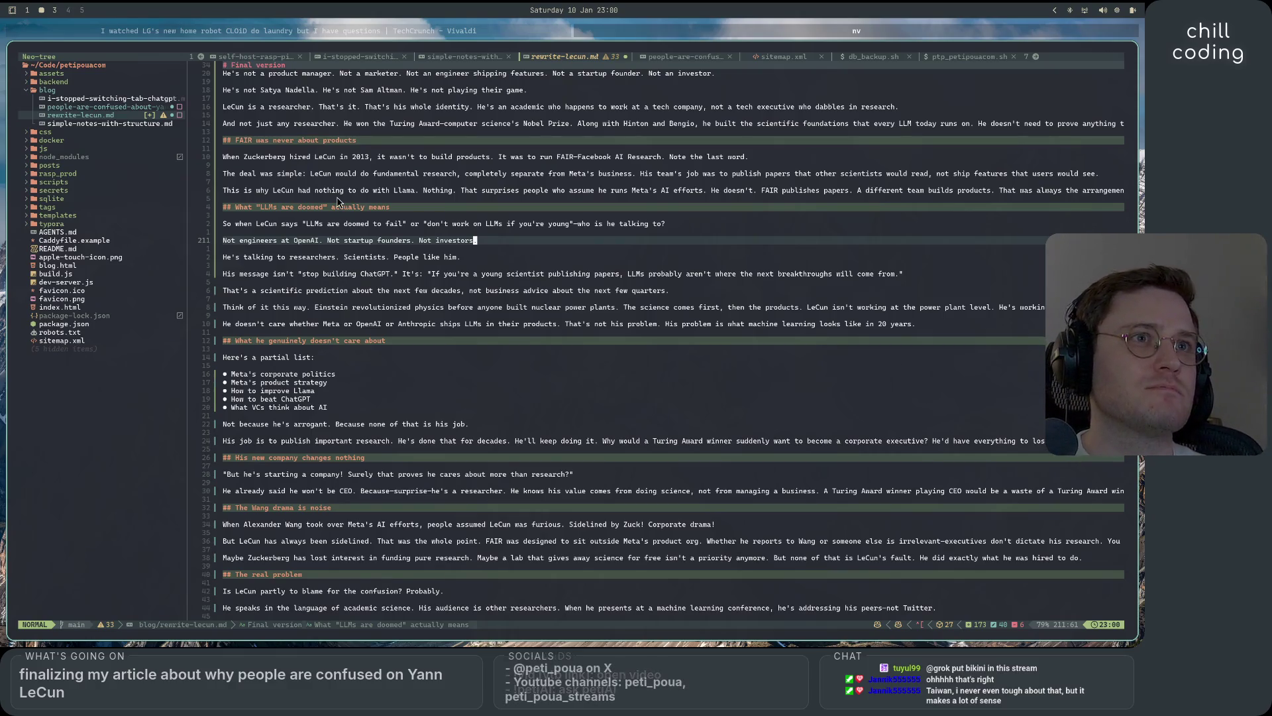
double_click(78, 105)
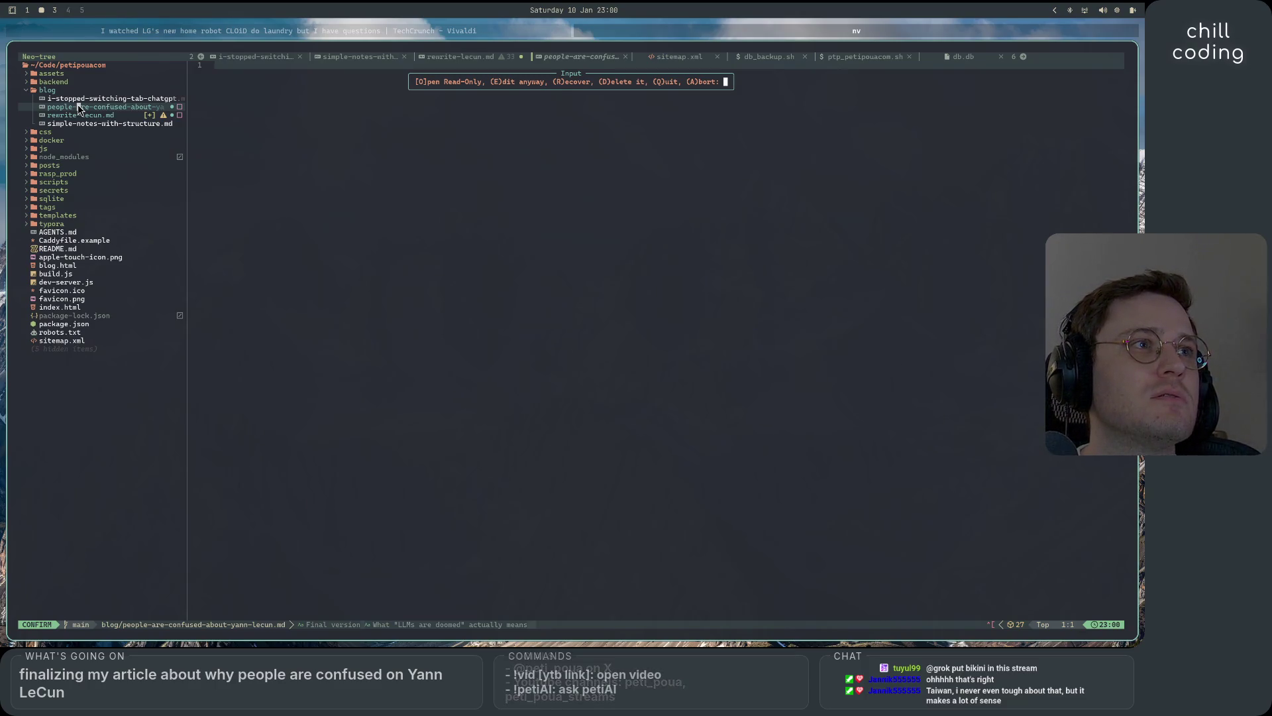
- Recover people-are-confused-about-yann-lecun.md from its swap file at the warning prompt
key("r")
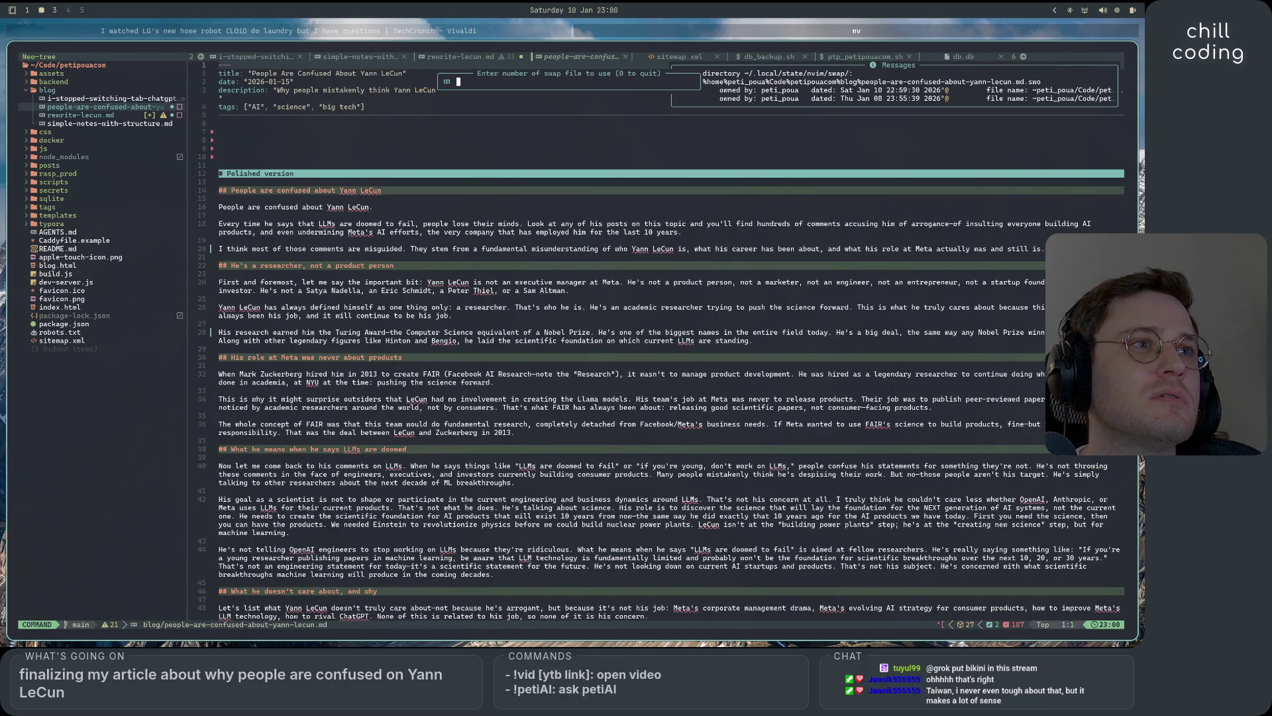
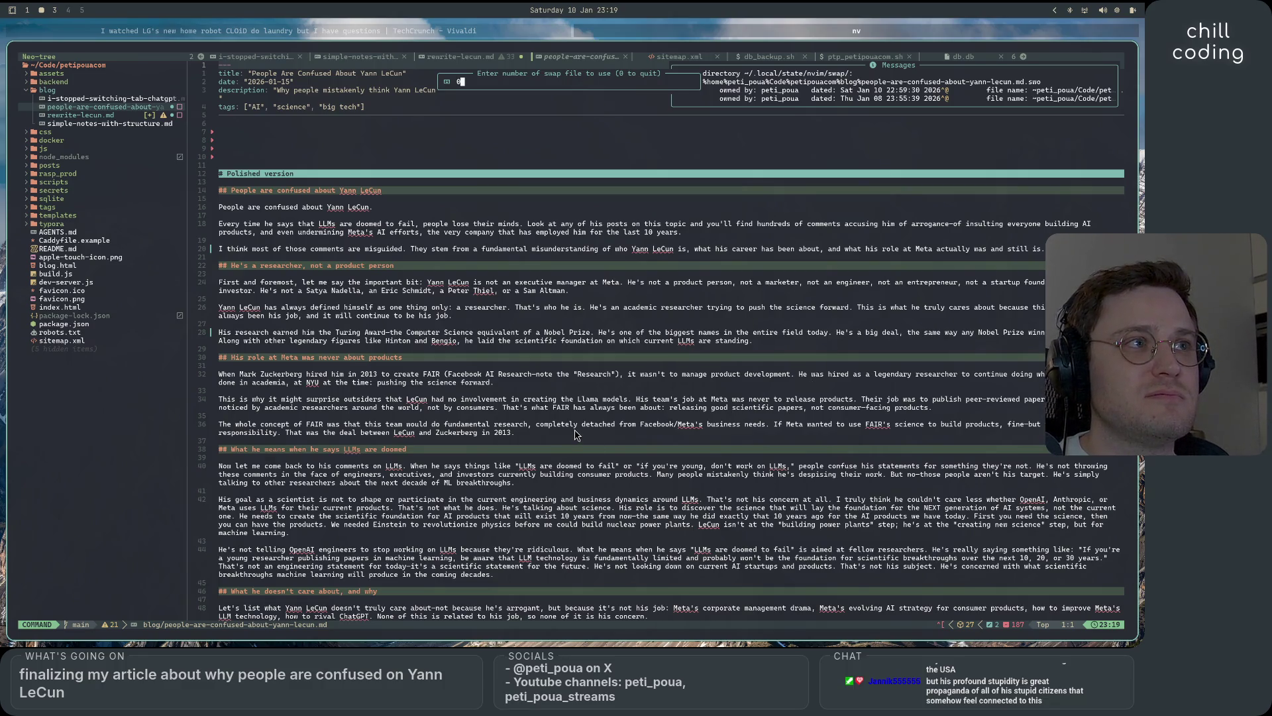
- Dismiss the swap-file warning and open rewrite-lecun.md from the file tree
key("Escape")
scroll(574, 491, "down", 5)
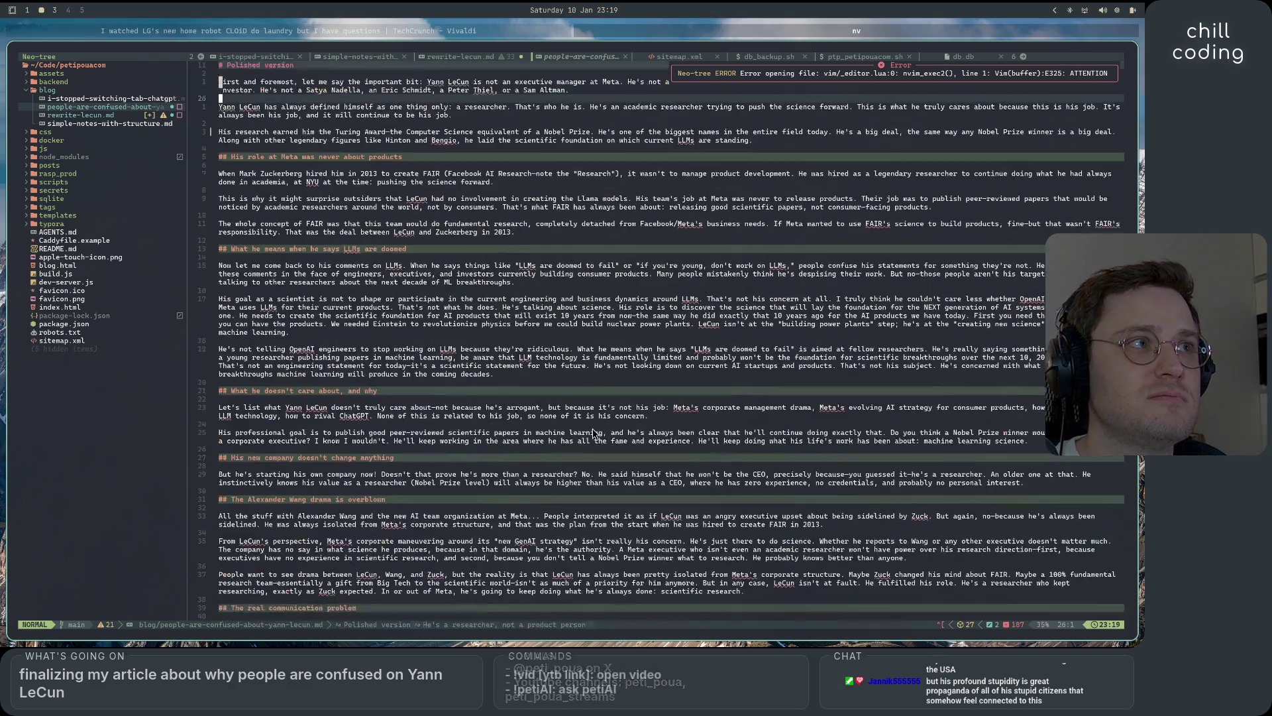
scroll(575, 490, "up", 3)
scroll(575, 491, "up", 2)
scroll(575, 490, "down", 2)
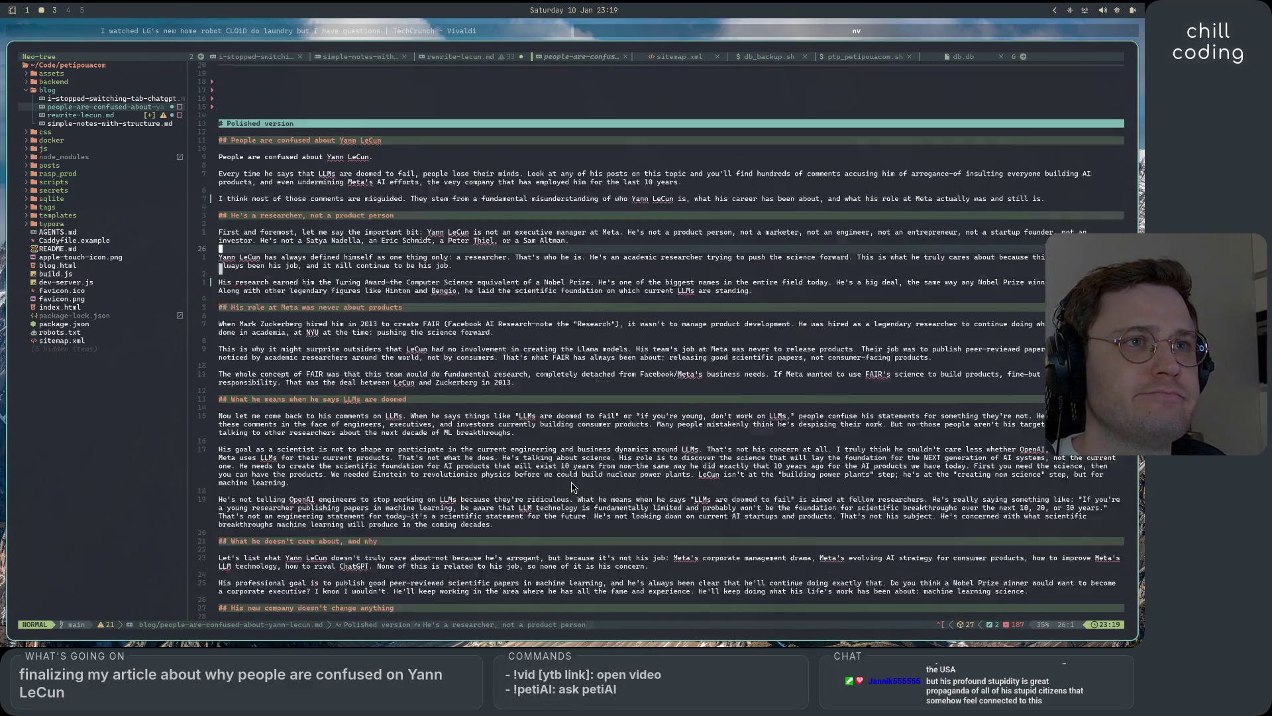
scroll(582, 483, "down", 1)
scroll(592, 470, "down", 1)
scroll(592, 469, "down", 5)
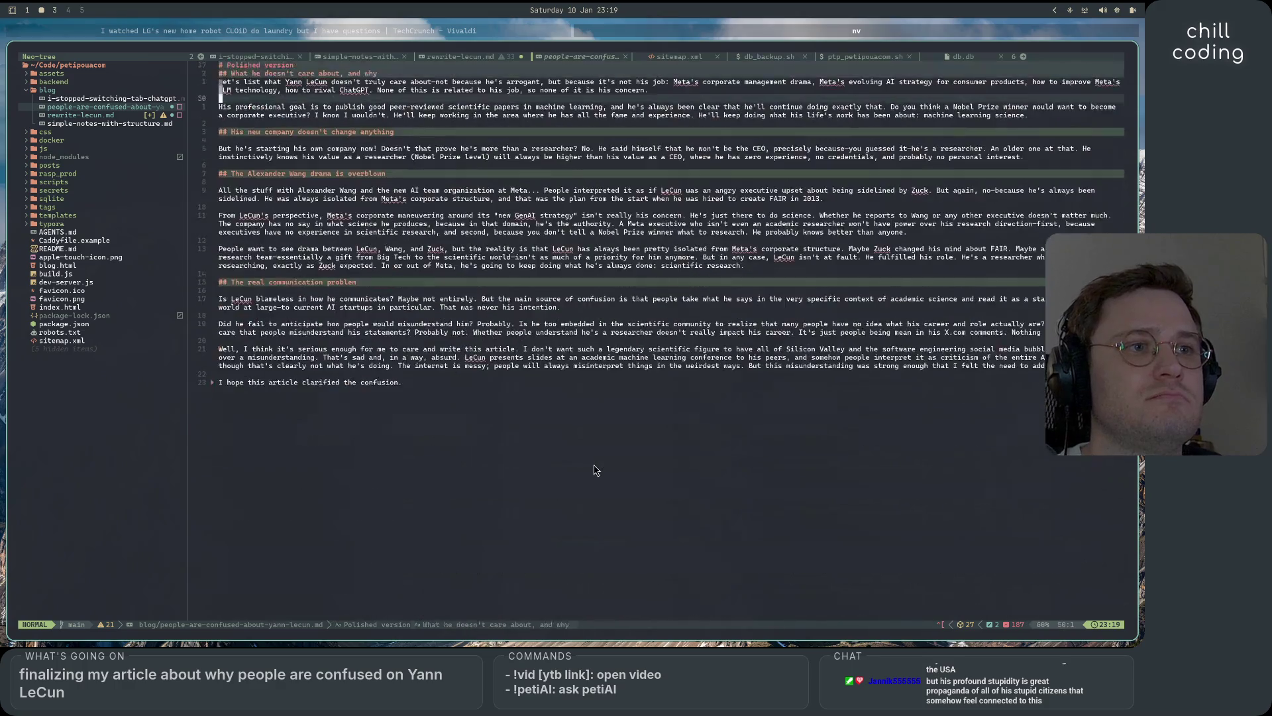
scroll(593, 469, "down", 3)
scroll(593, 469, "up", 5)
scroll(507, 285, "up", 4)
left_click(507, 285)
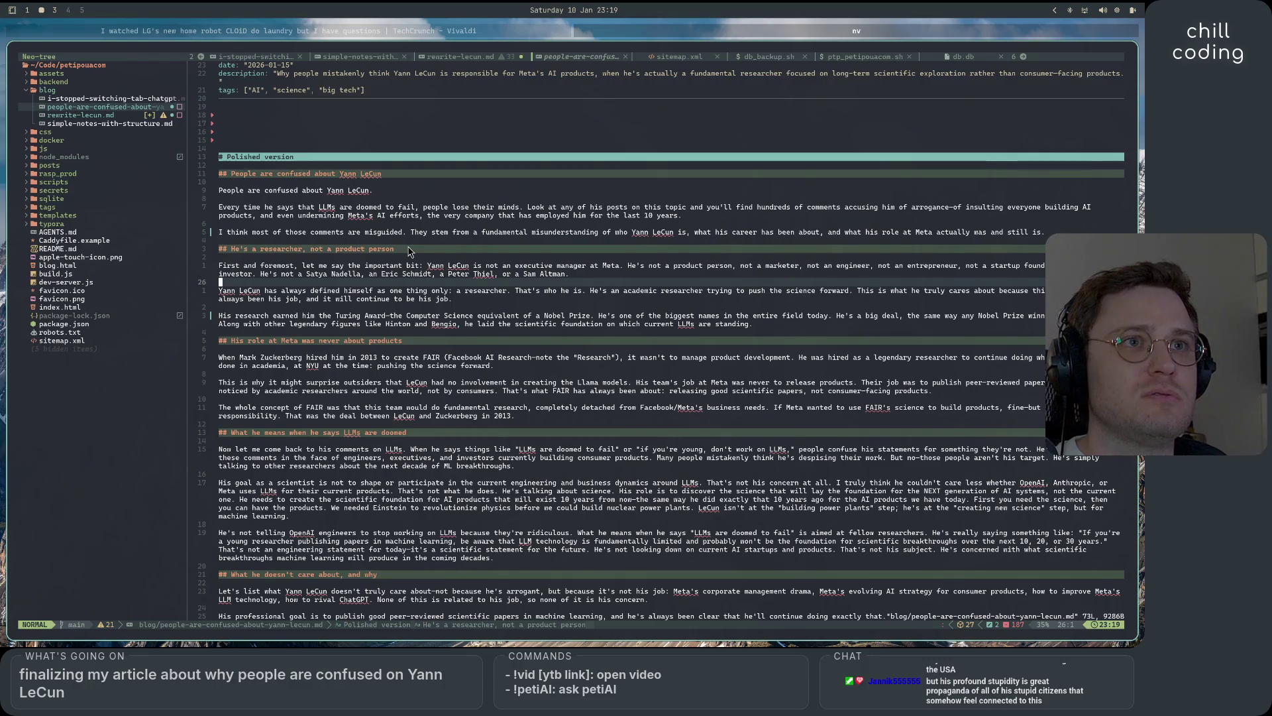
key("ctrl+h")
key("j")
key("Return")
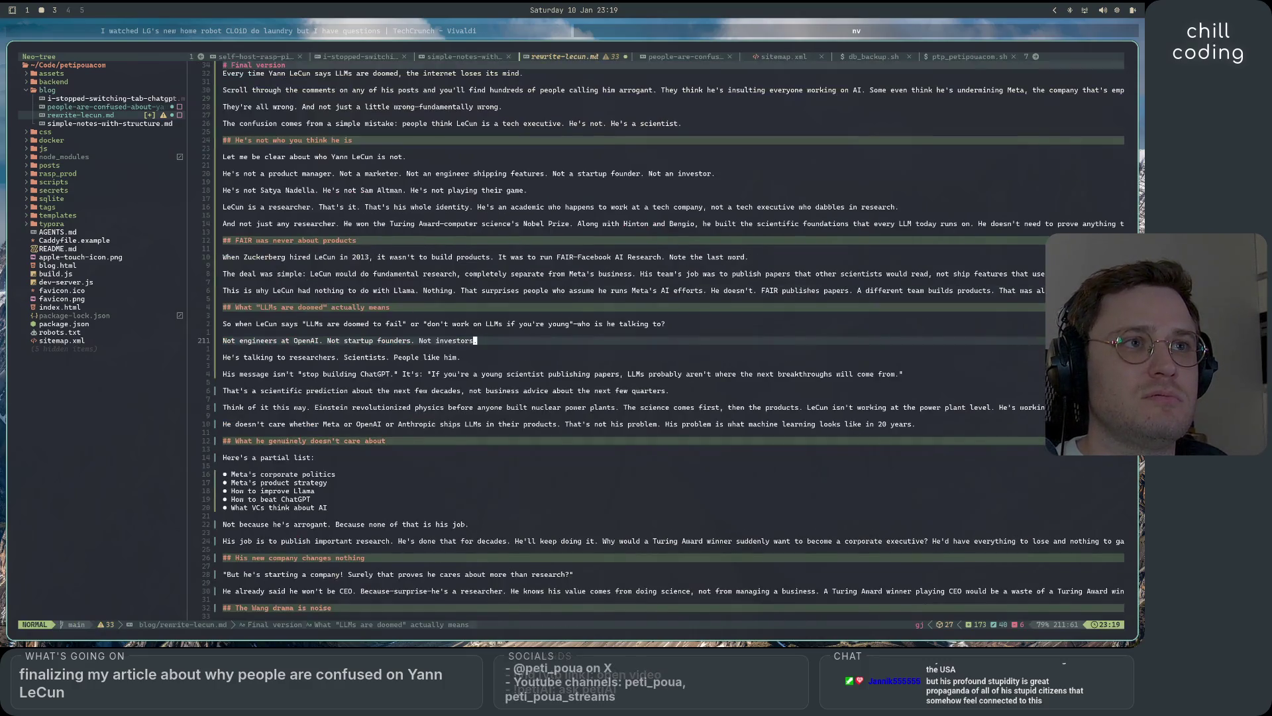
- Undo rewrite-lecun.md's recent edits back to the front-matter-only version
key("k")
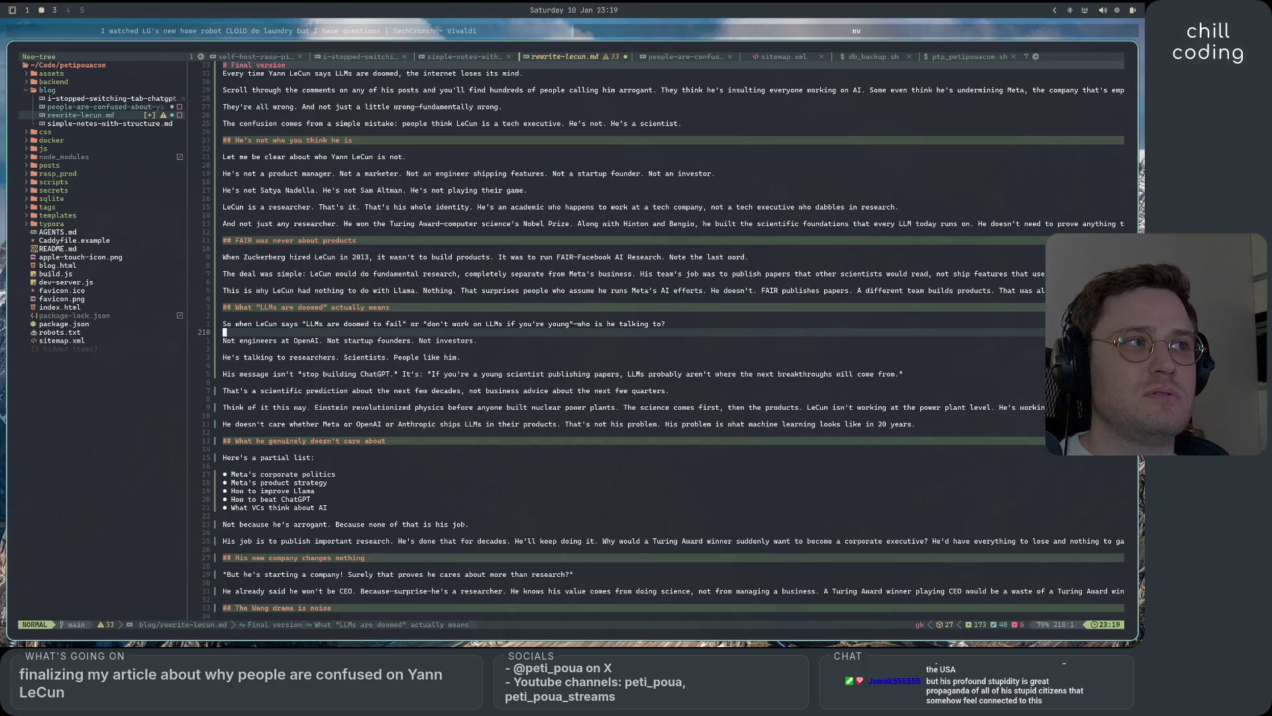
key("k")
key("u")
key("u")
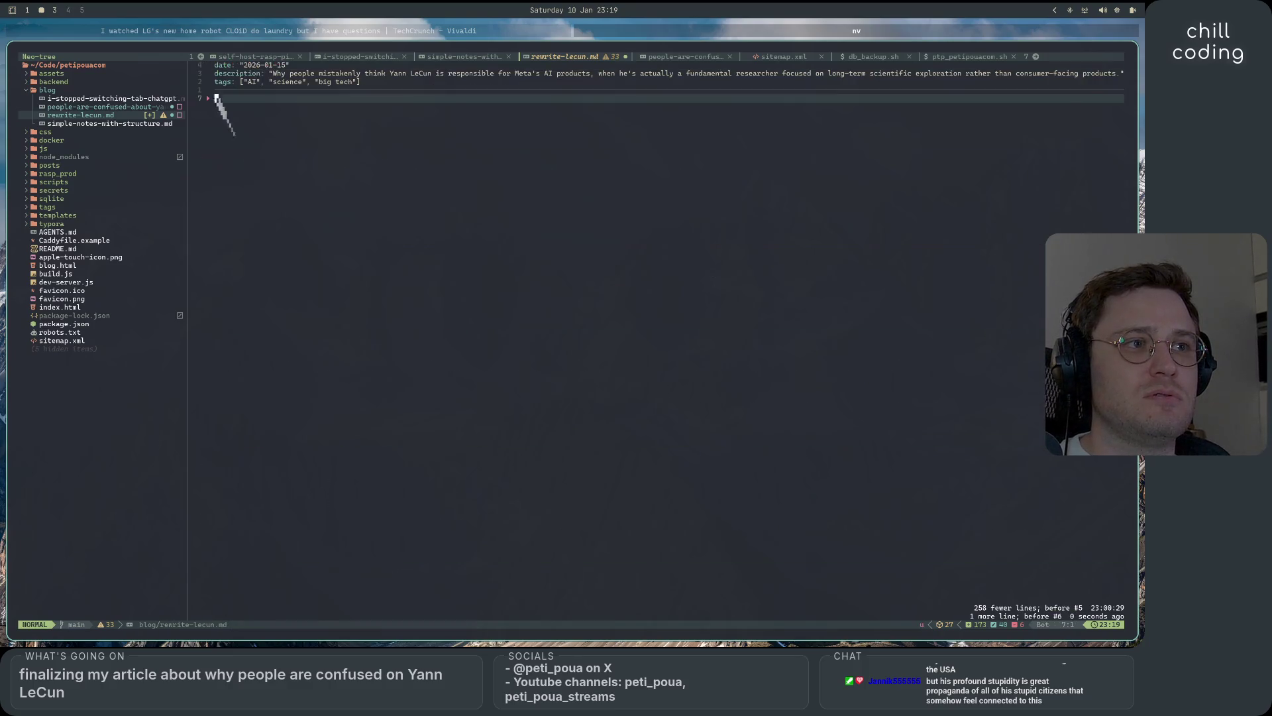
key("u")
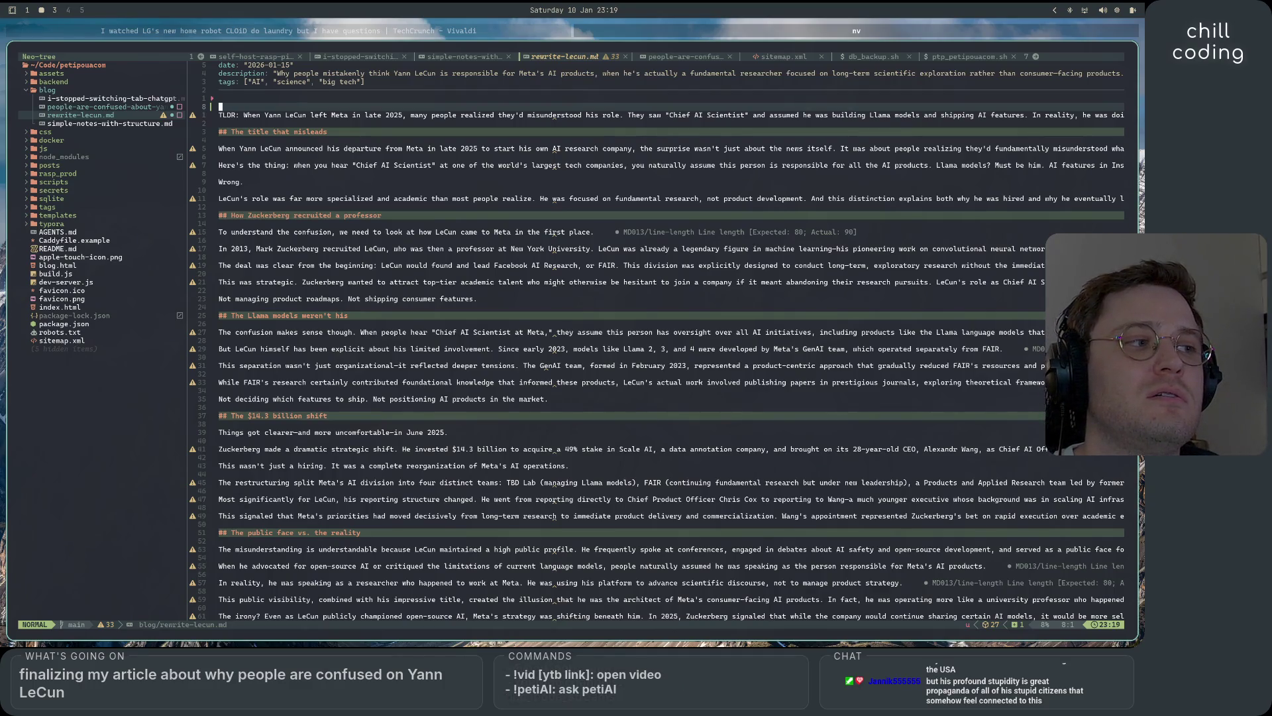
- Check the command list, then move down the article to its closing sections
key("space")
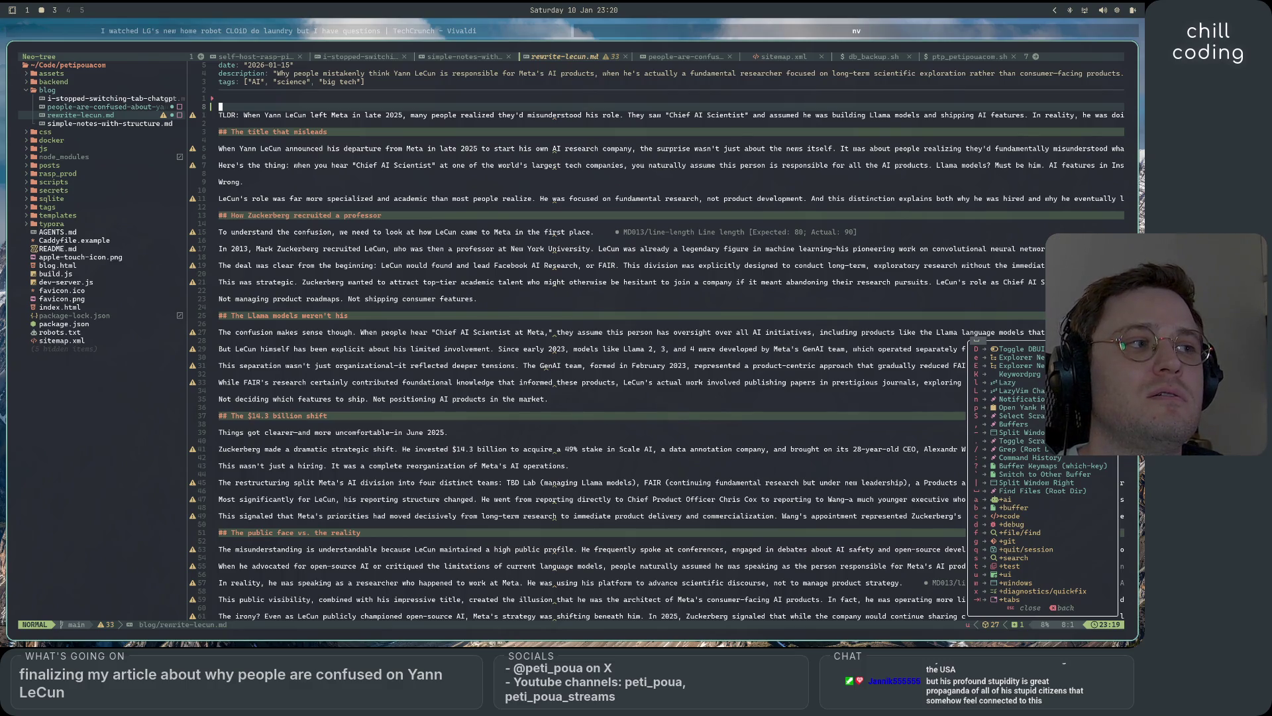
key("Escape")
key("g")
key("k")
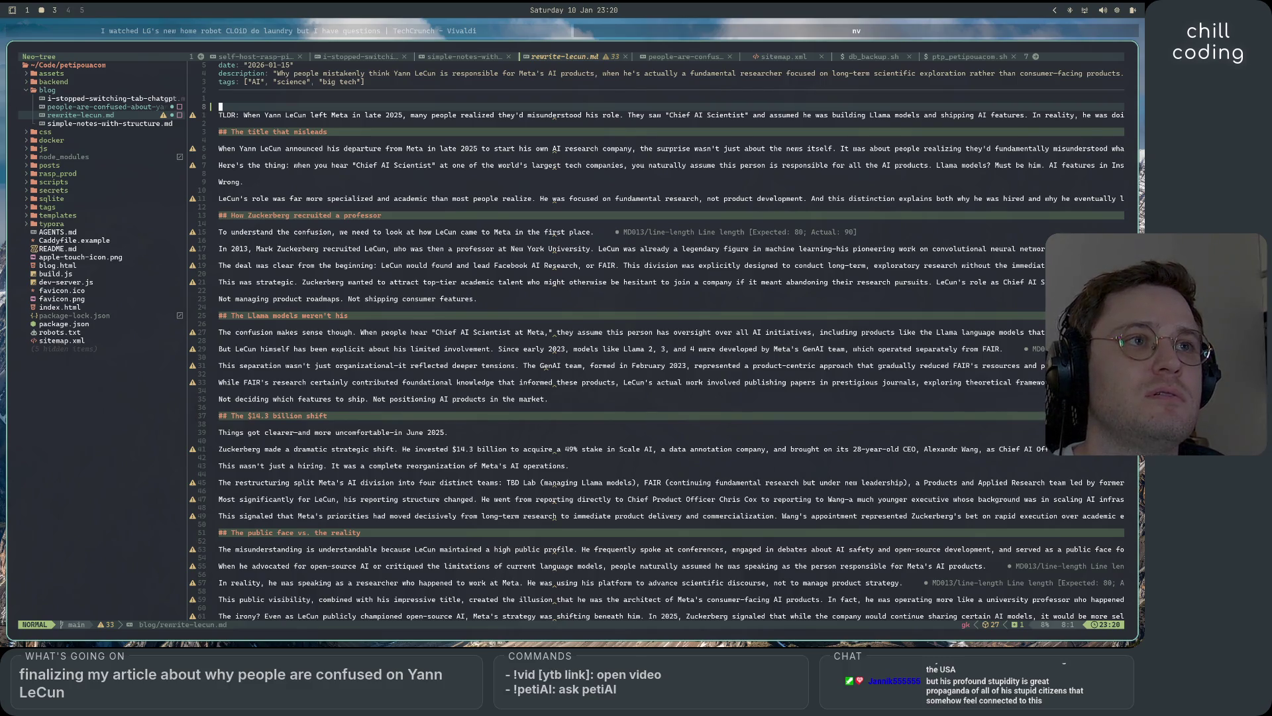
key("ctrl+d")
key("ctrl+d")
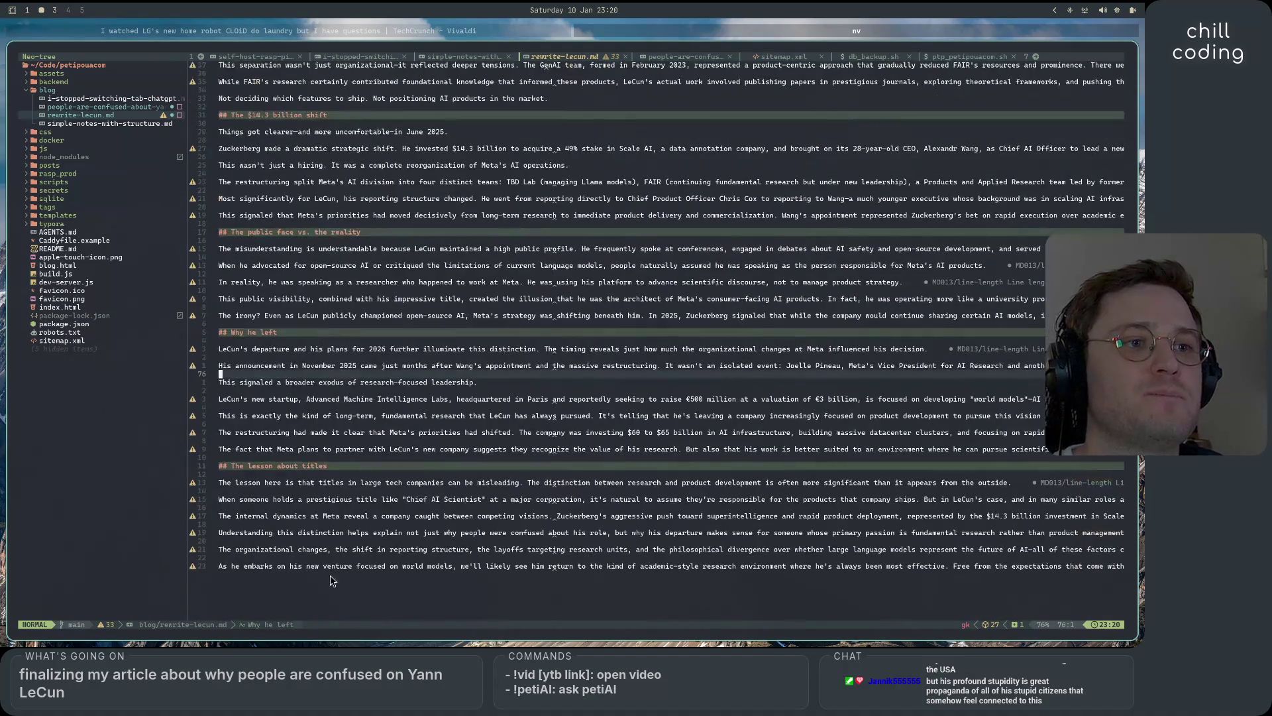
key("j")
key("j")
key("j")
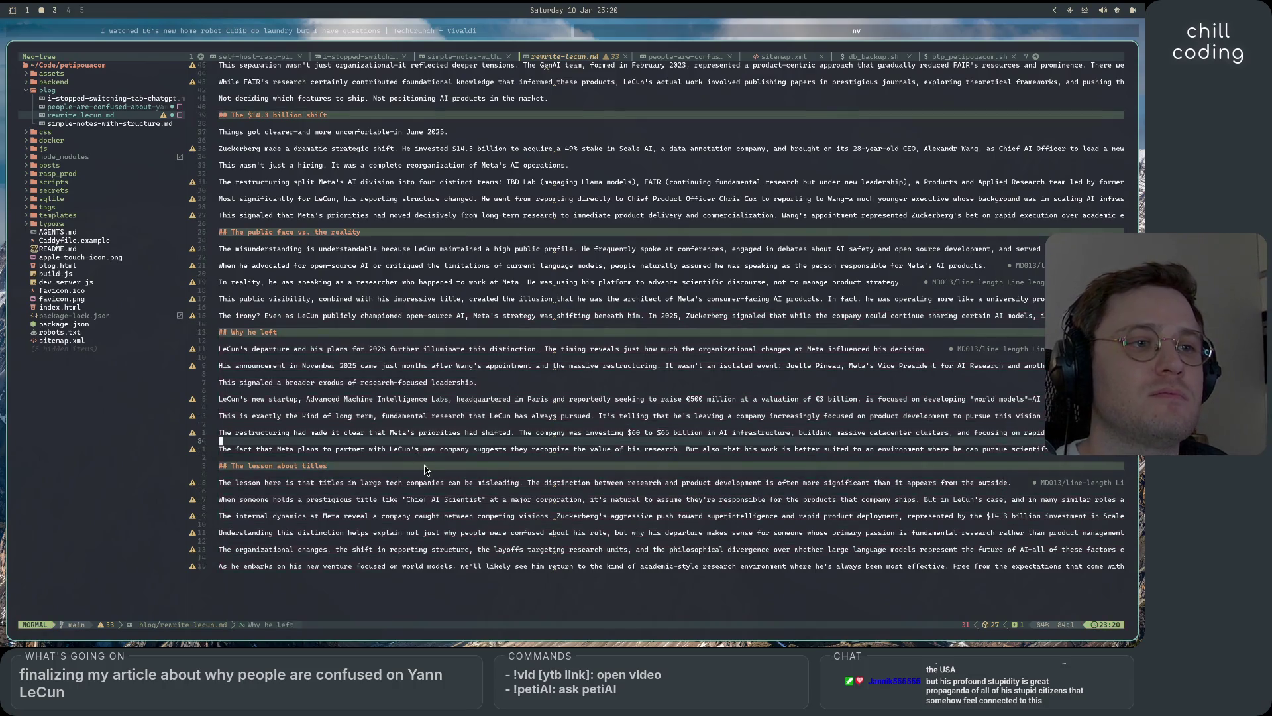
key("j")
key("j")
key("j")
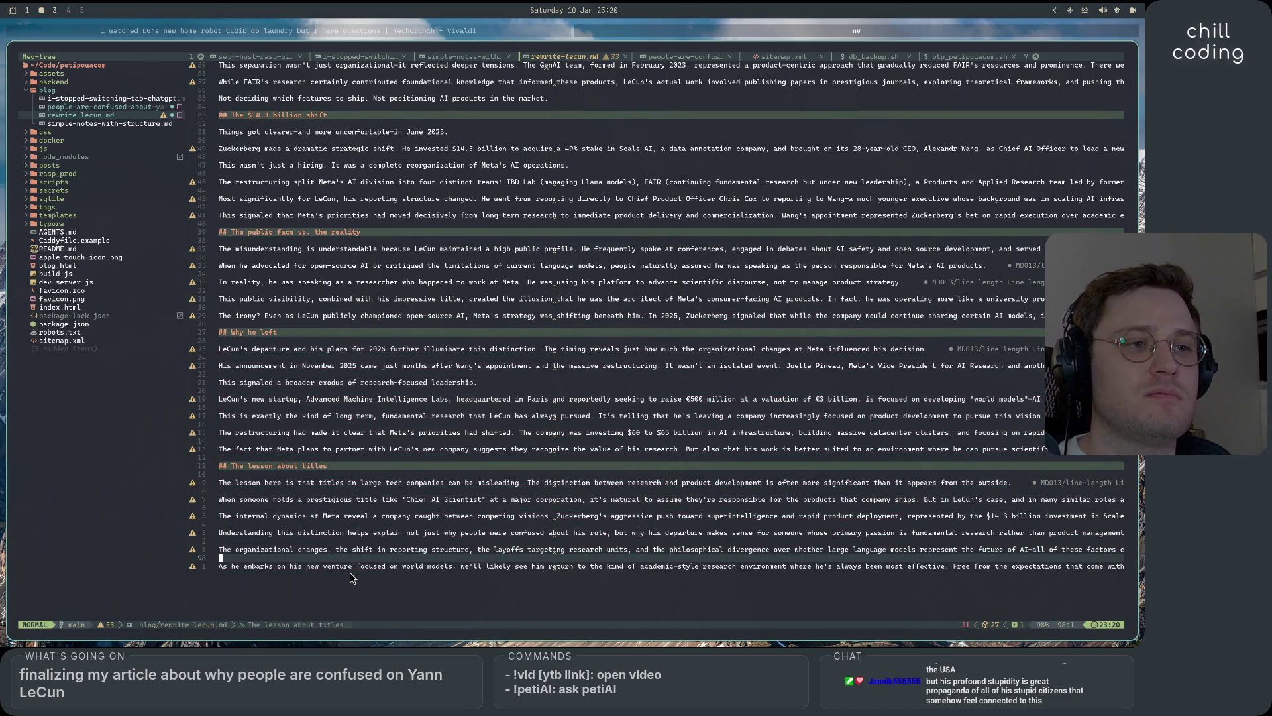
- Select every body line below the front matter and replace them with an empty line
left_click(339, 566)
key("shift+v")
key("b")
key("g")
key("g")
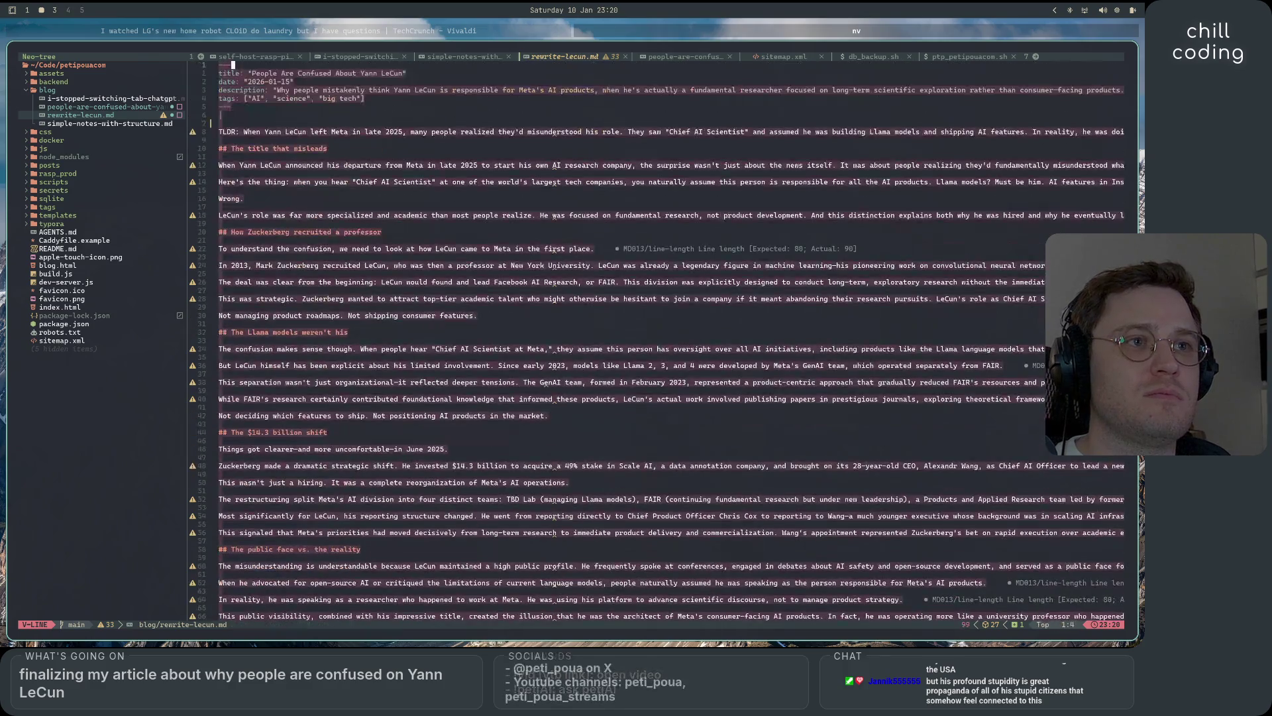
key("shift+g")
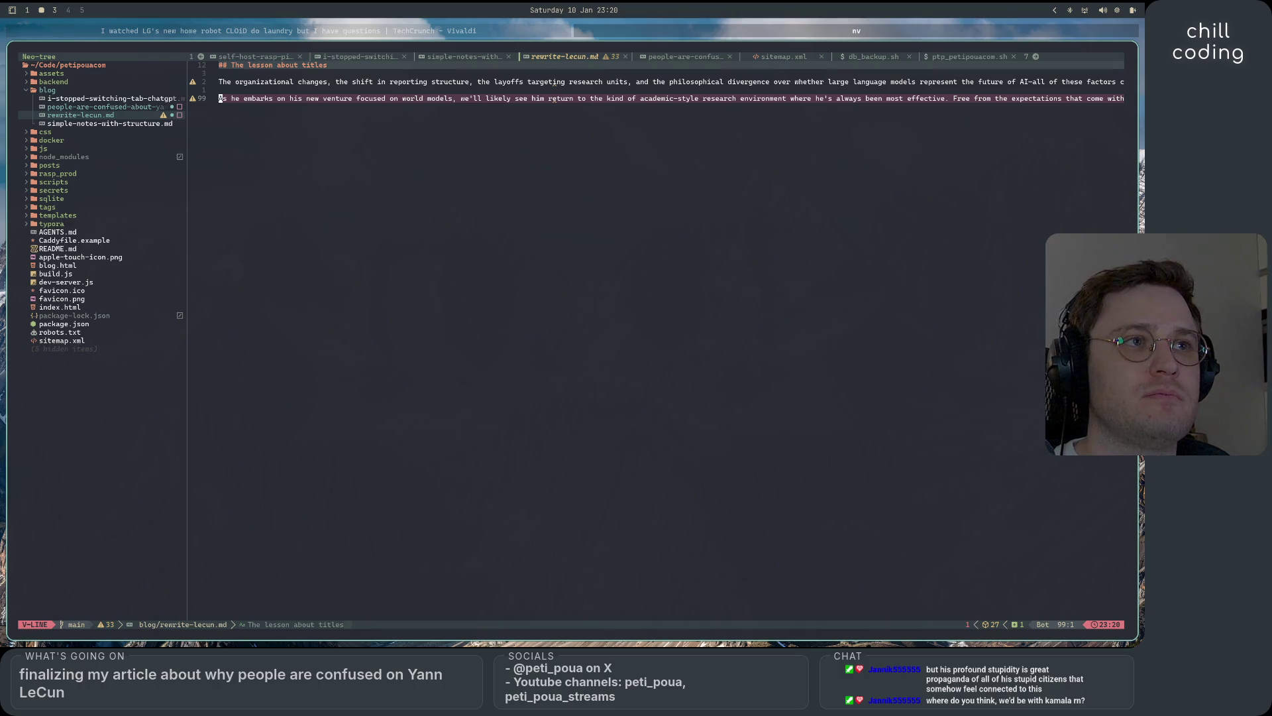
key("o")
key("j")
key("j")
key("j")
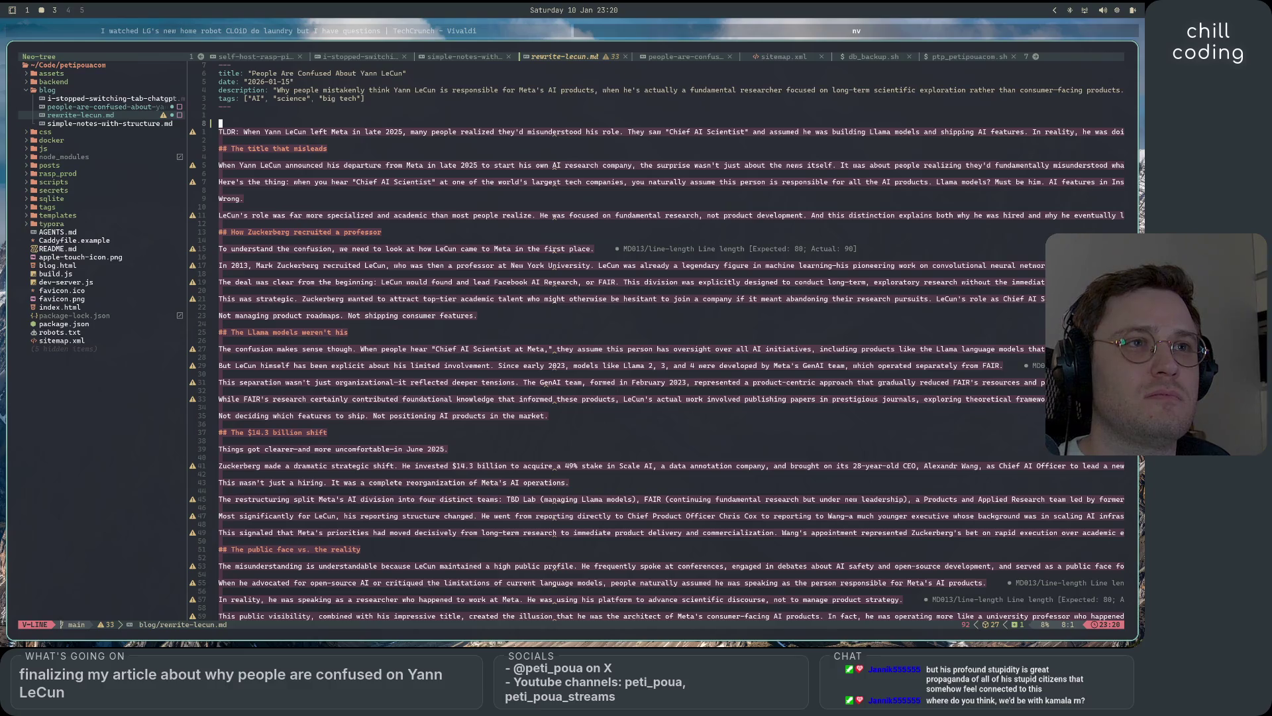
key("c")
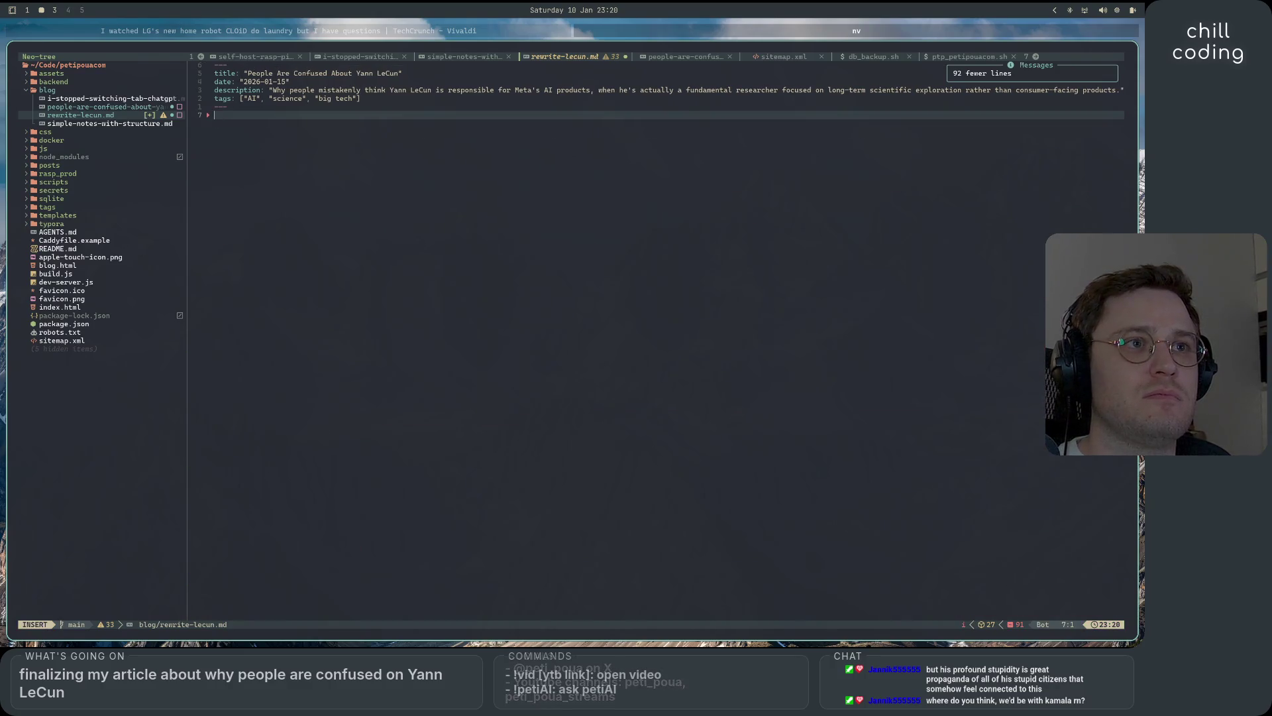
- Review the clipboard history, then paste the full article body under the front matter
key("super+v")
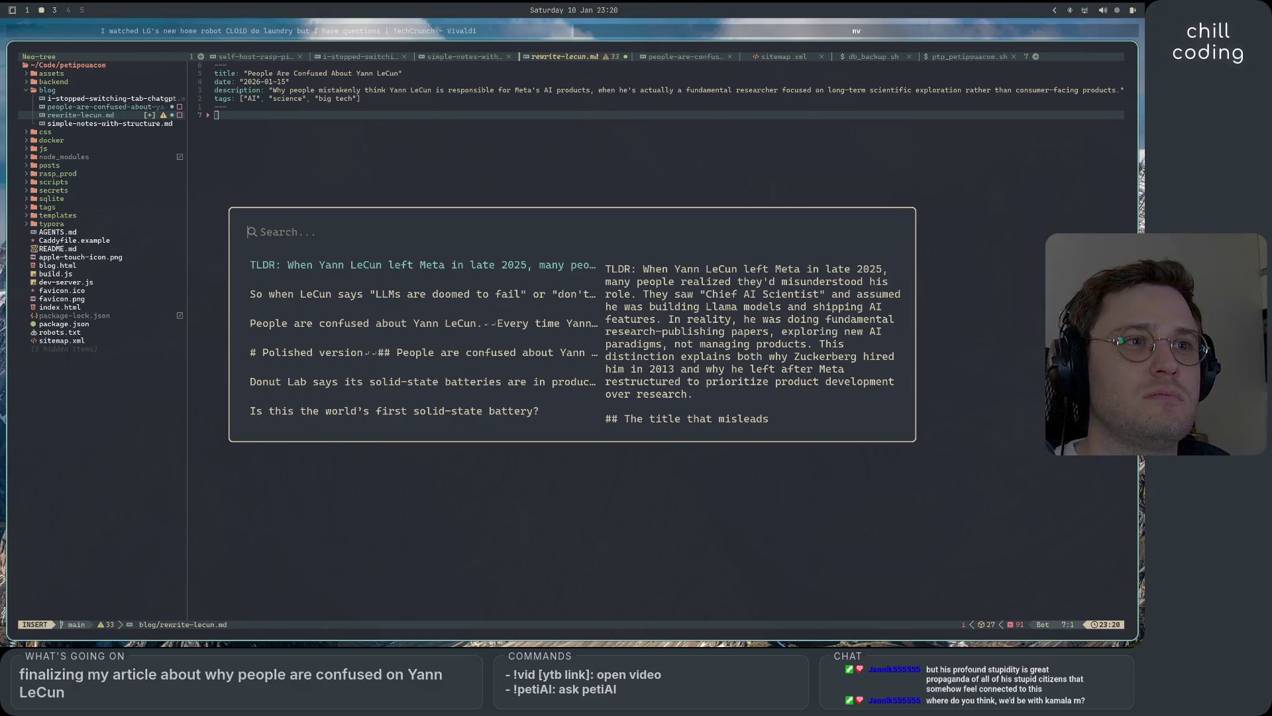
key("Down")
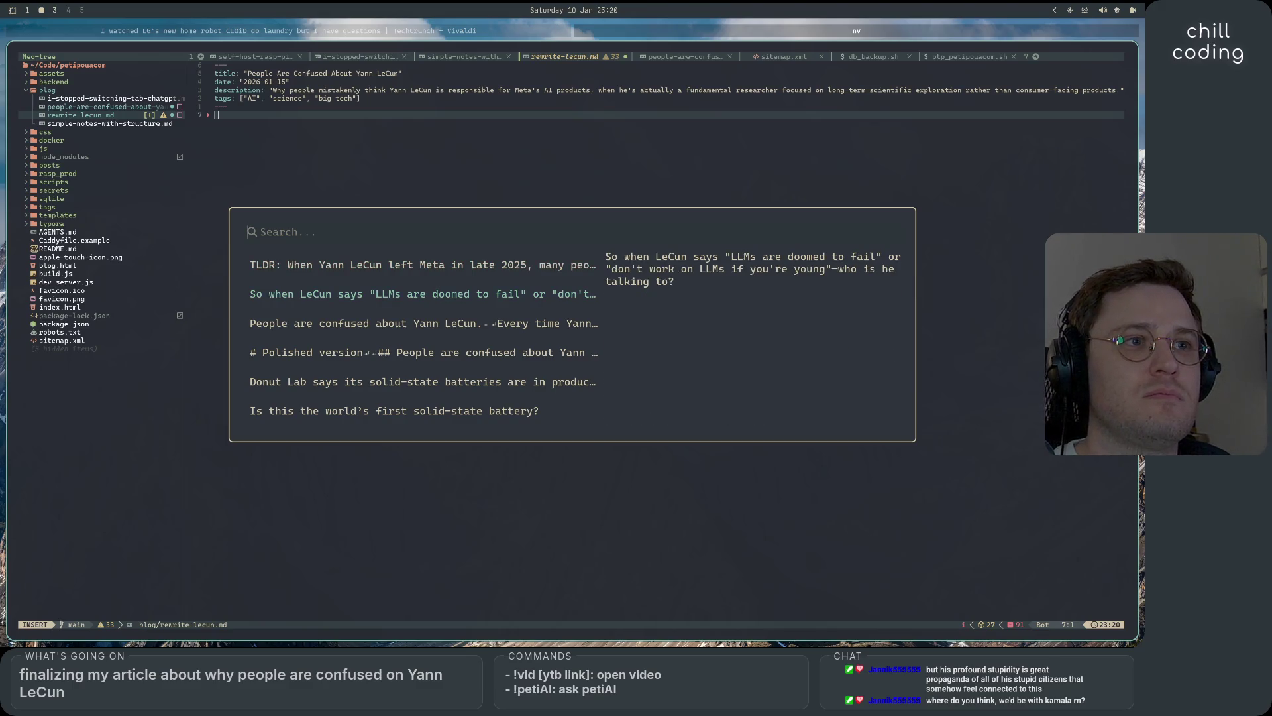
key("Down")
key("Escape")
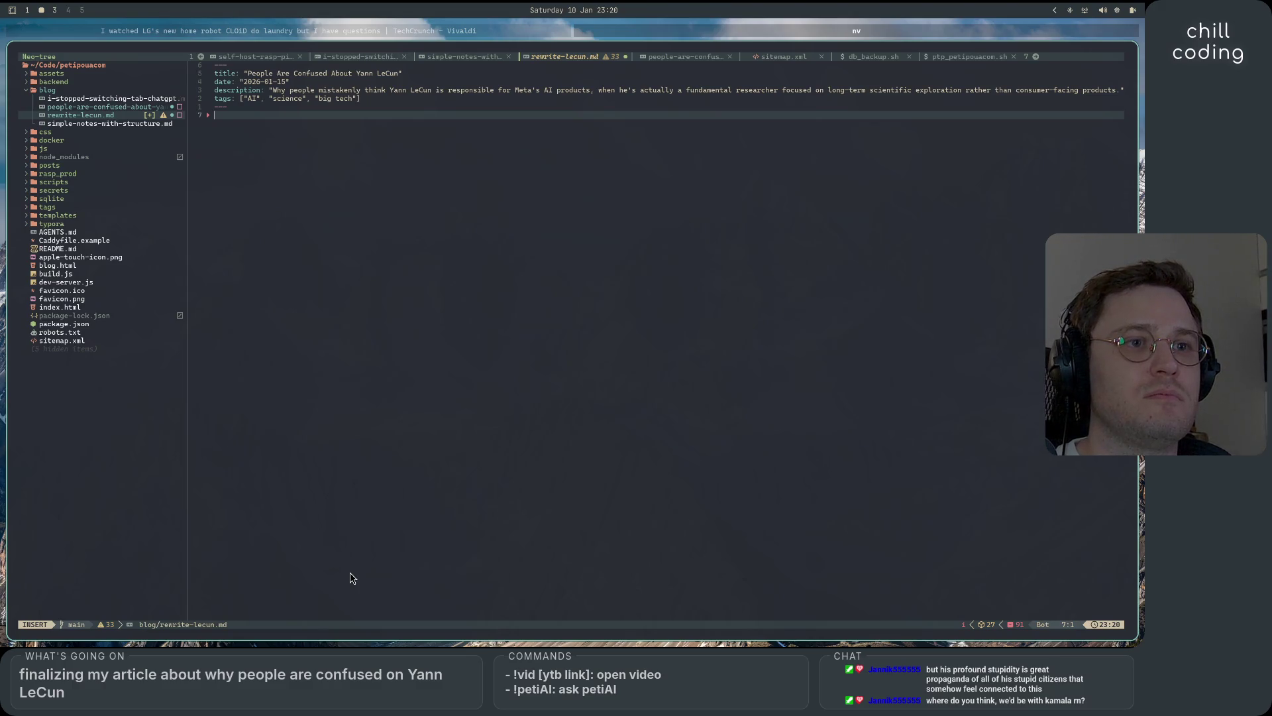
key("ctrl+shift+v")
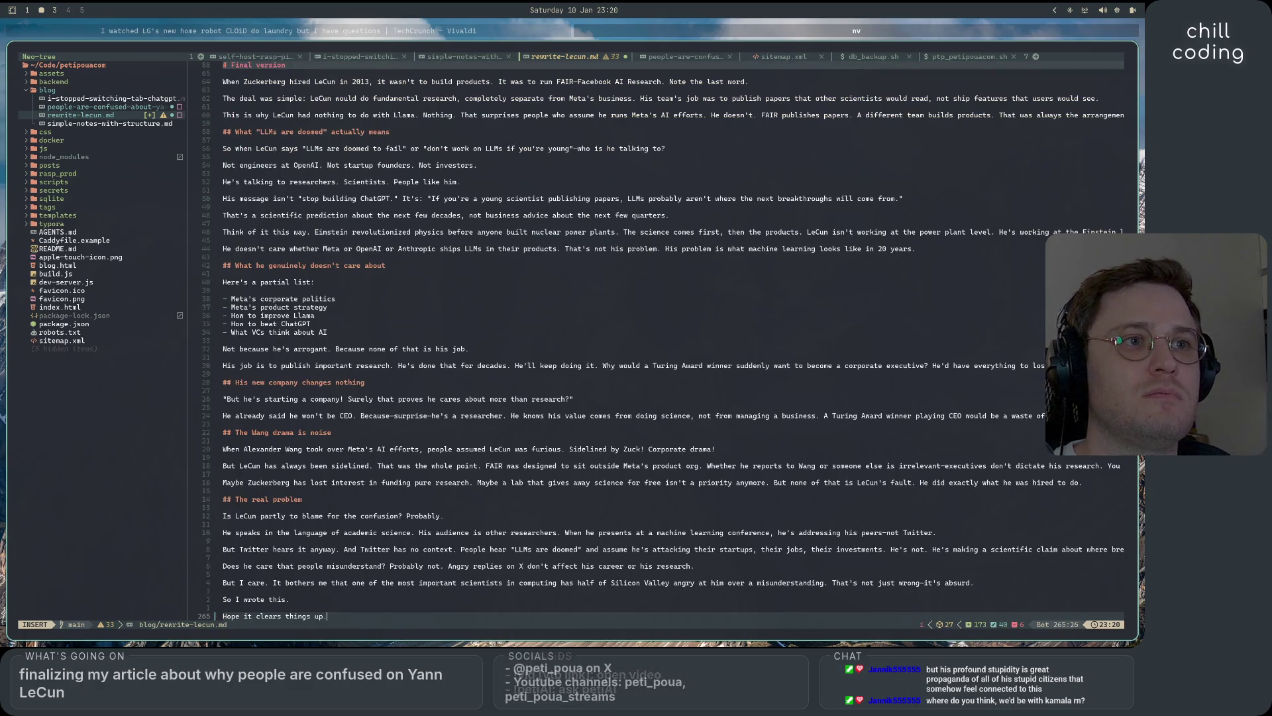
scroll(369, 514, "up", 10)
scroll(369, 513, "up", 10)
scroll(371, 511, "up", 10)
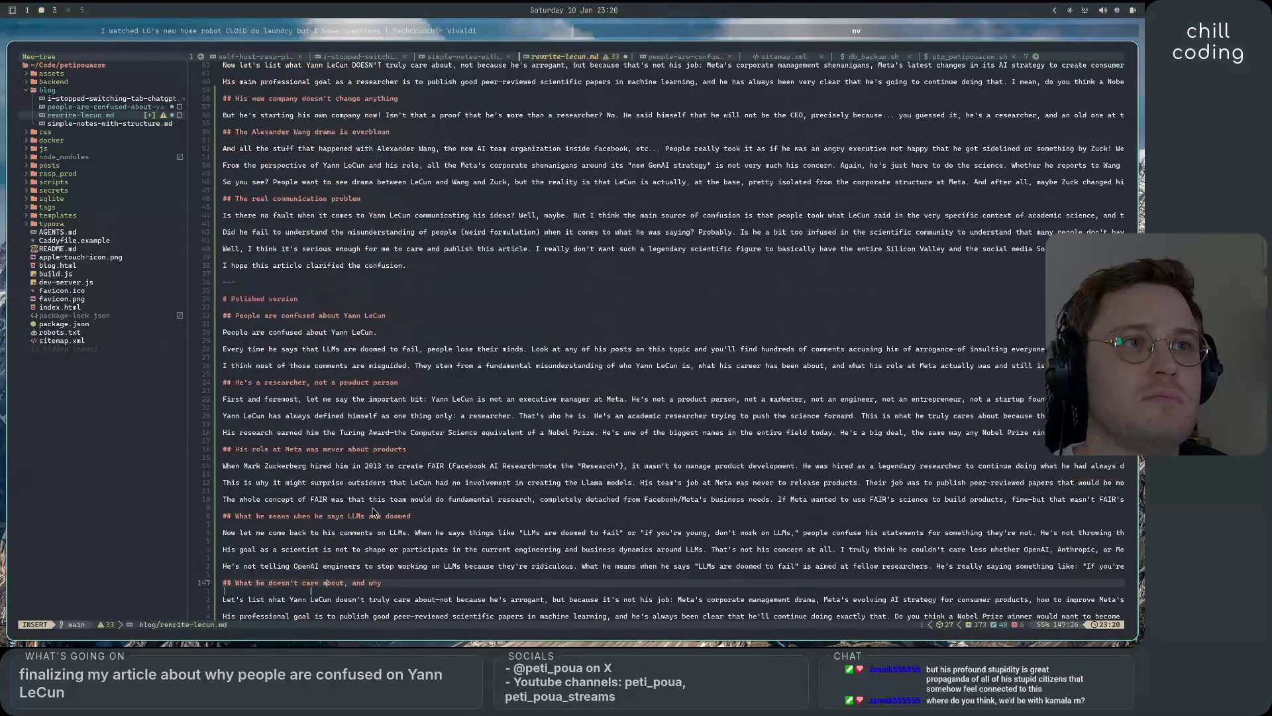
scroll(372, 512, "up", 10)
scroll(373, 511, "up", 10)
scroll(375, 512, "up", 10)
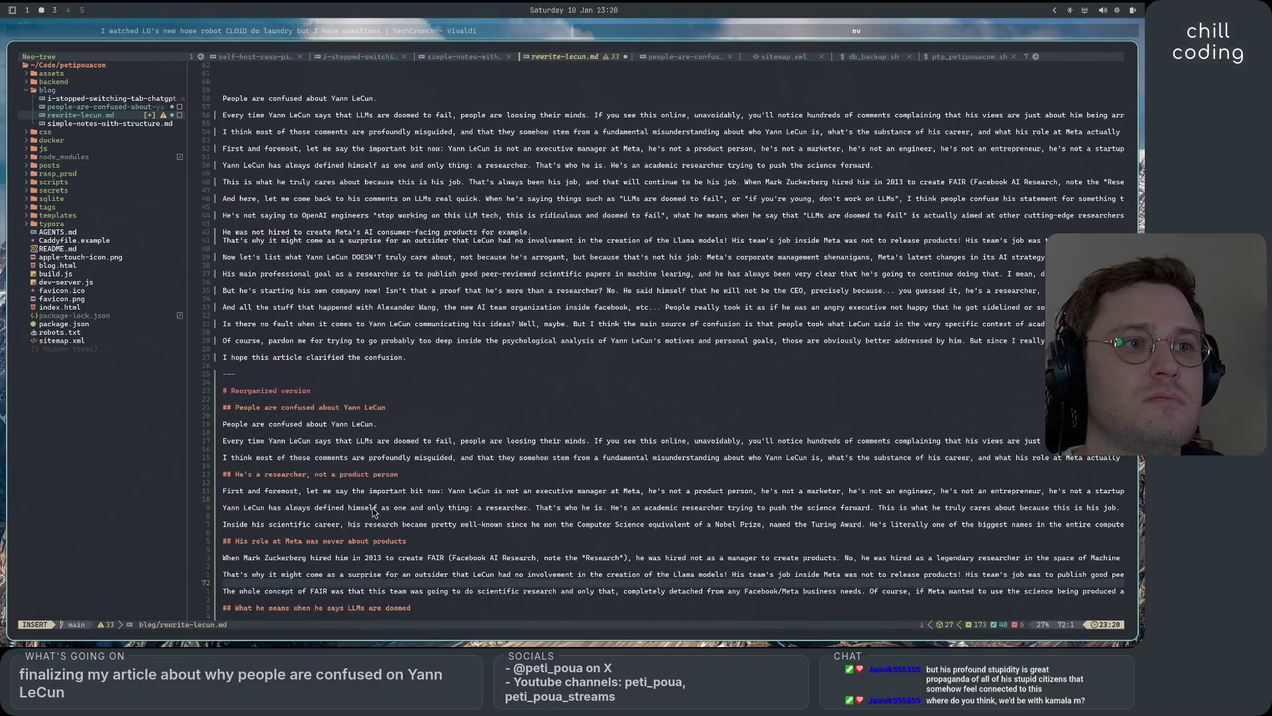
scroll(374, 512, "up", 5)
scroll(373, 512, "down", 10)
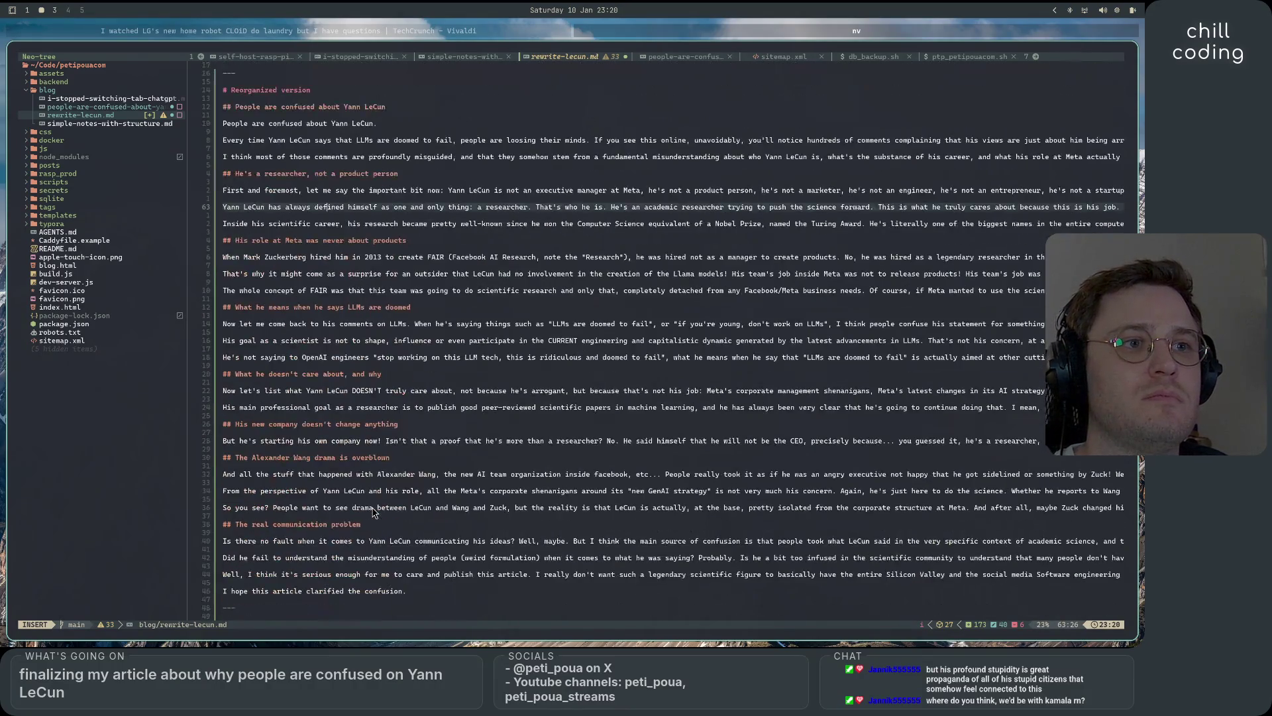
scroll(374, 513, "down", 10)
scroll(374, 511, "down", 10)
scroll(374, 512, "down", 10)
scroll(373, 511, "down", 10)
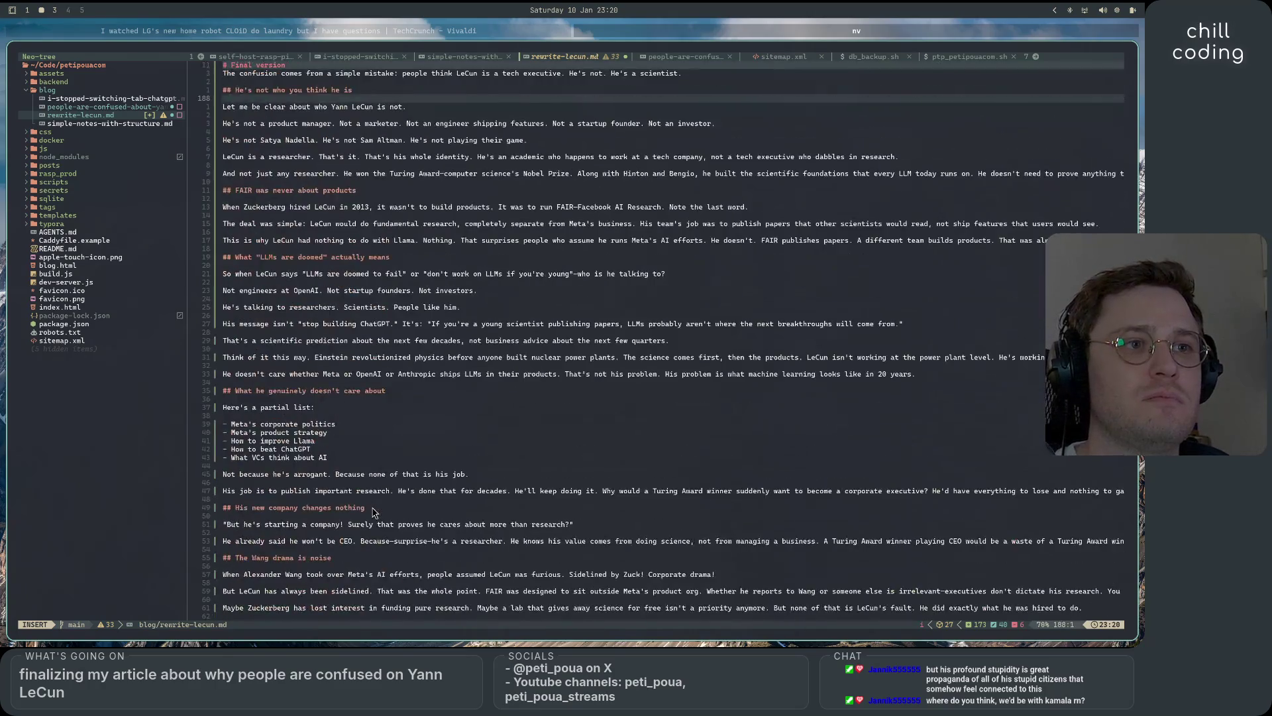
scroll(373, 512, "down", 10)
scroll(374, 512, "down", 10)
- Save rewrite-lecun.md and switch back to the people-are-confused article buffer
key("Escape")
left_click(360, 344)
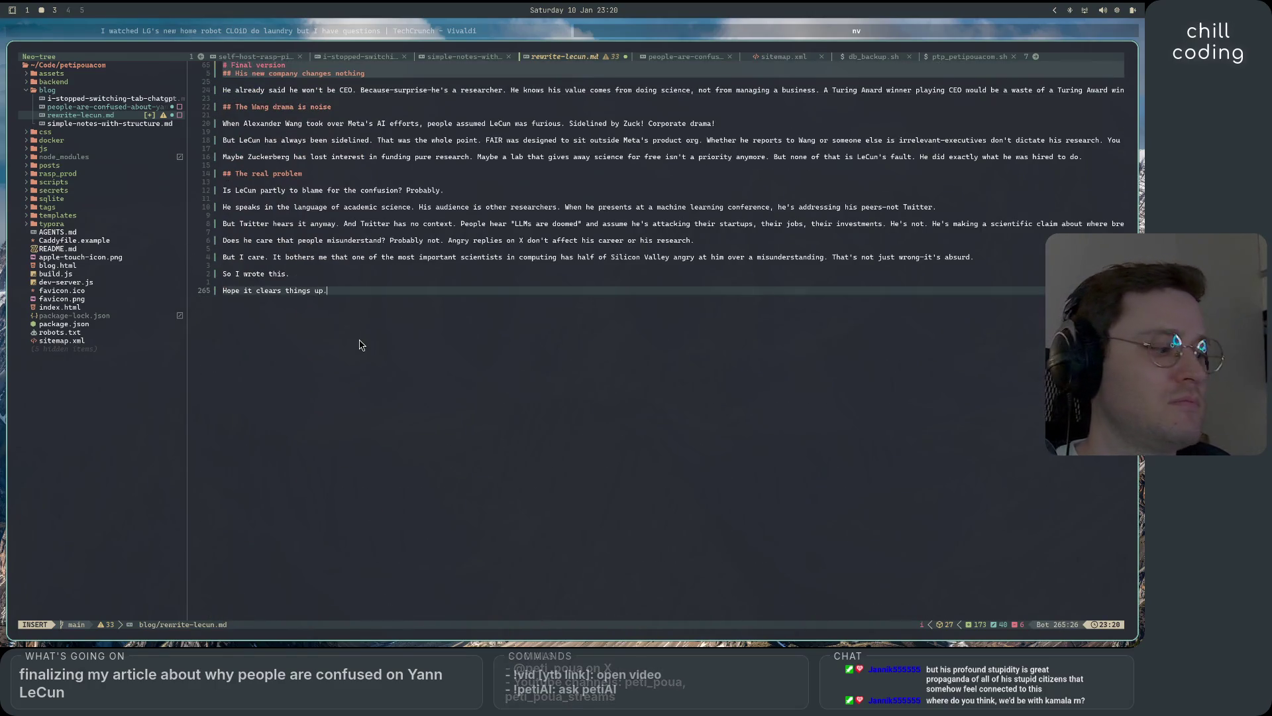
key("ctrl+s")
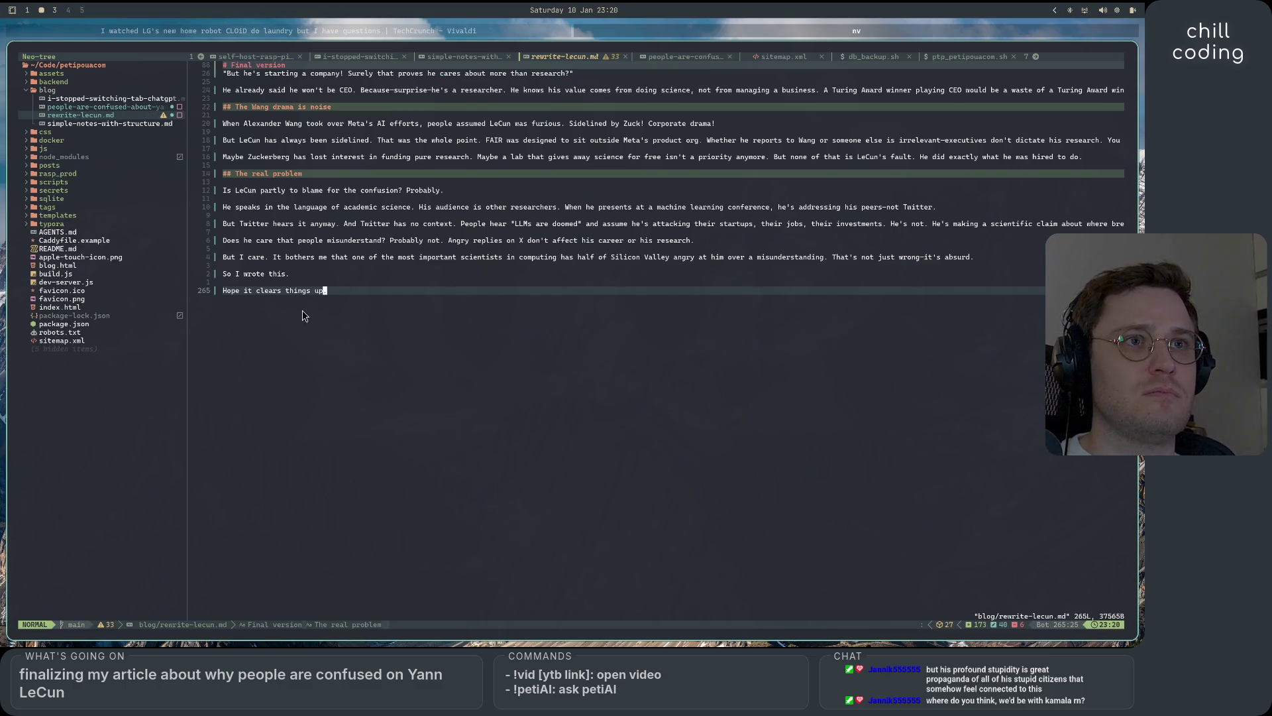
key("shift+l")
scroll(408, 371, "down", 15)
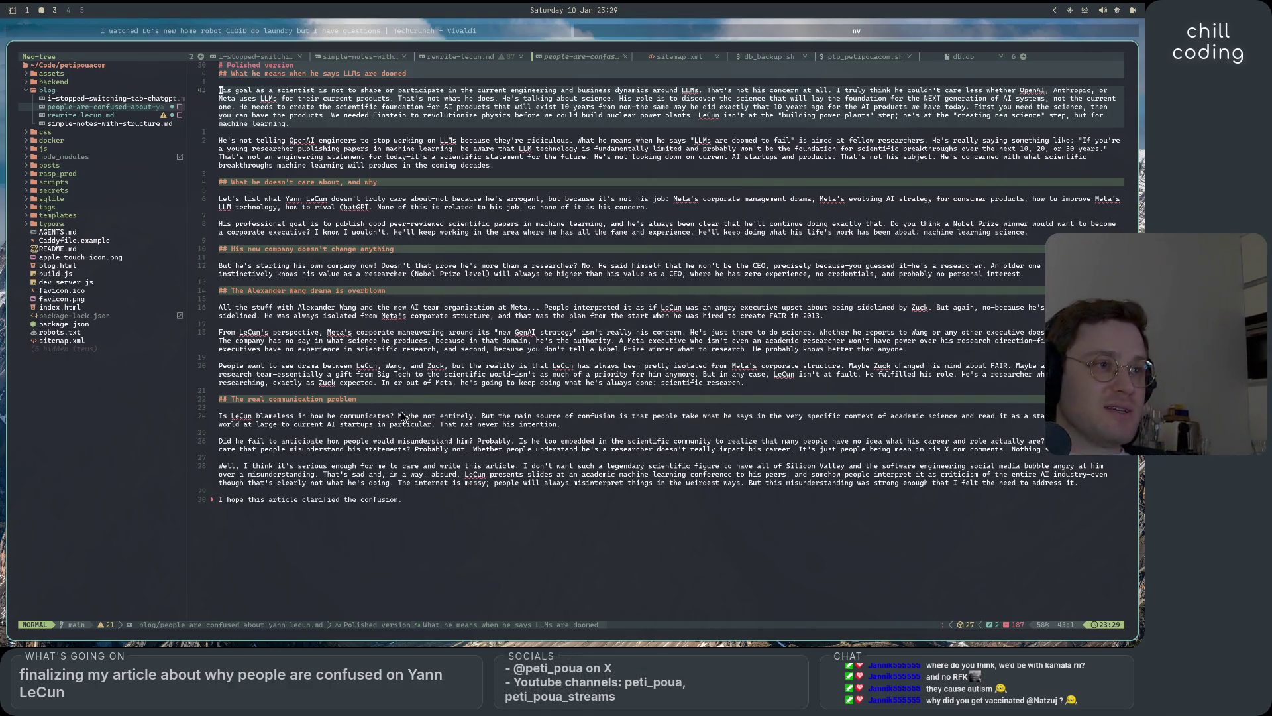
- Open people-are-confused-about-yann-lecun.md from the project file tree
left_click(515, 513)
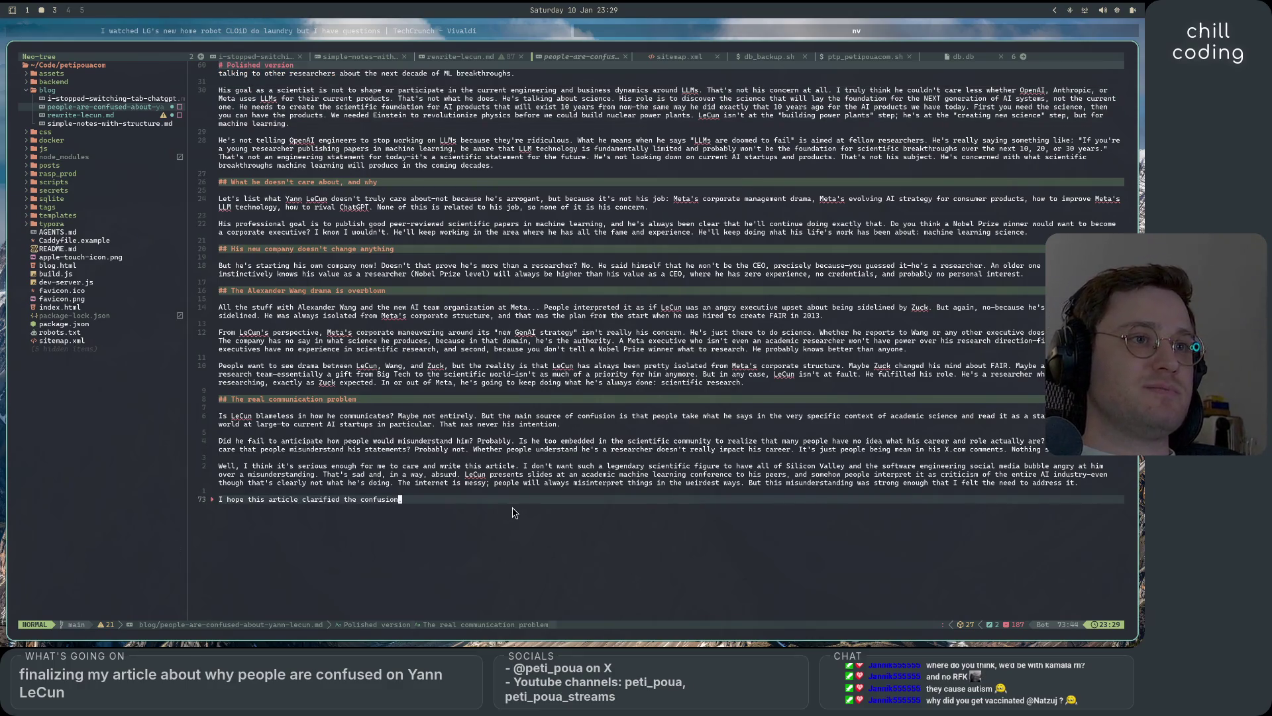
scroll(514, 514, "up", 5)
scroll(509, 510, "up", 5)
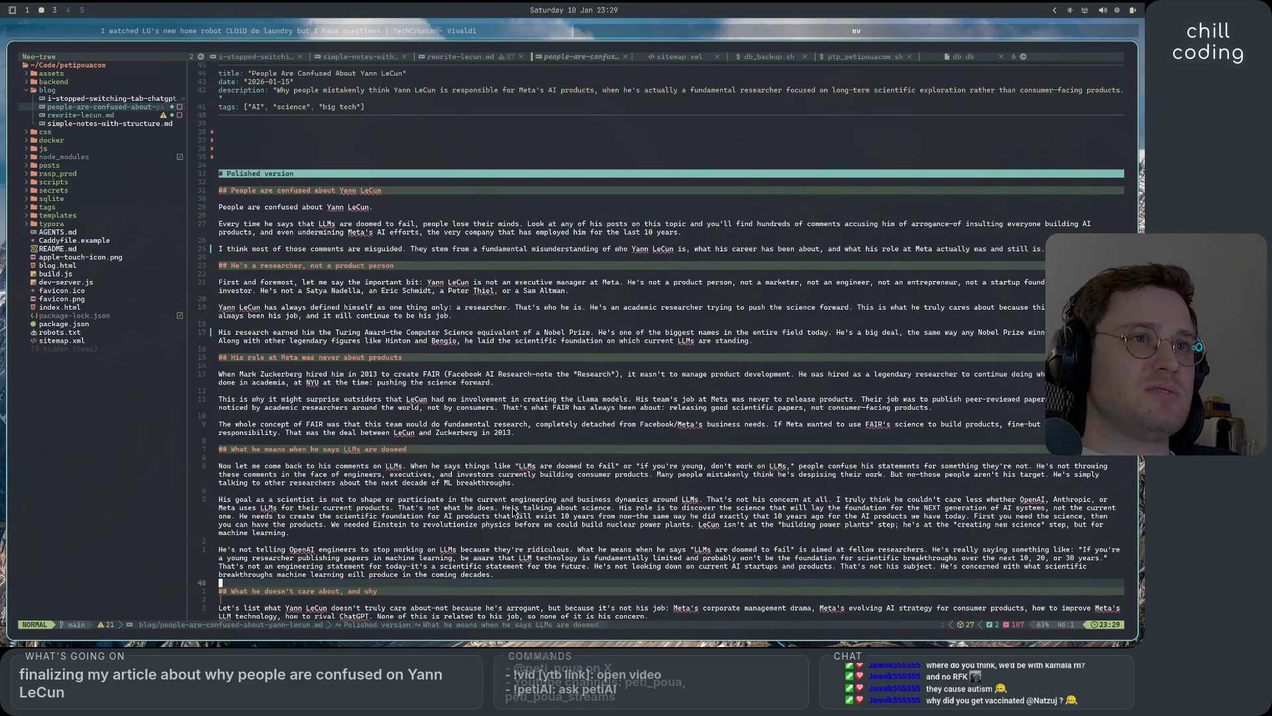
left_click(149, 112)
left_click(147, 107)
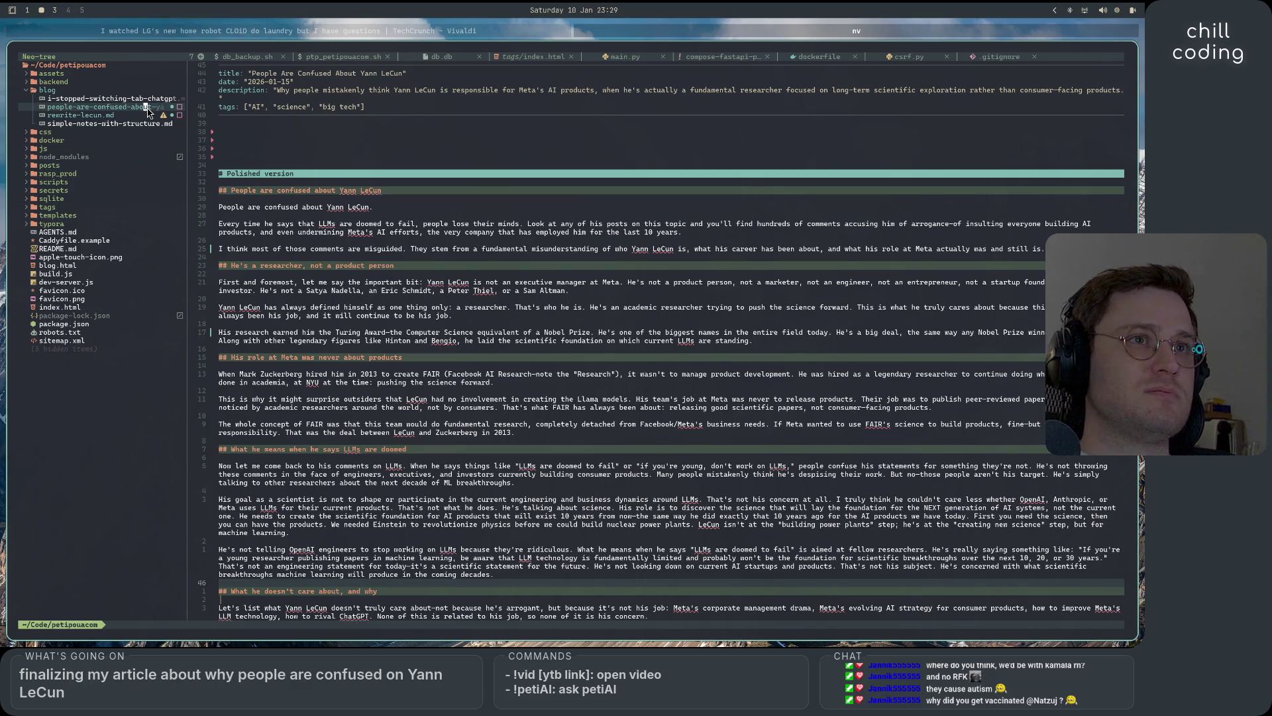
double_click(147, 110)
- Run live-server in a terminal split beside the article
key("colon")
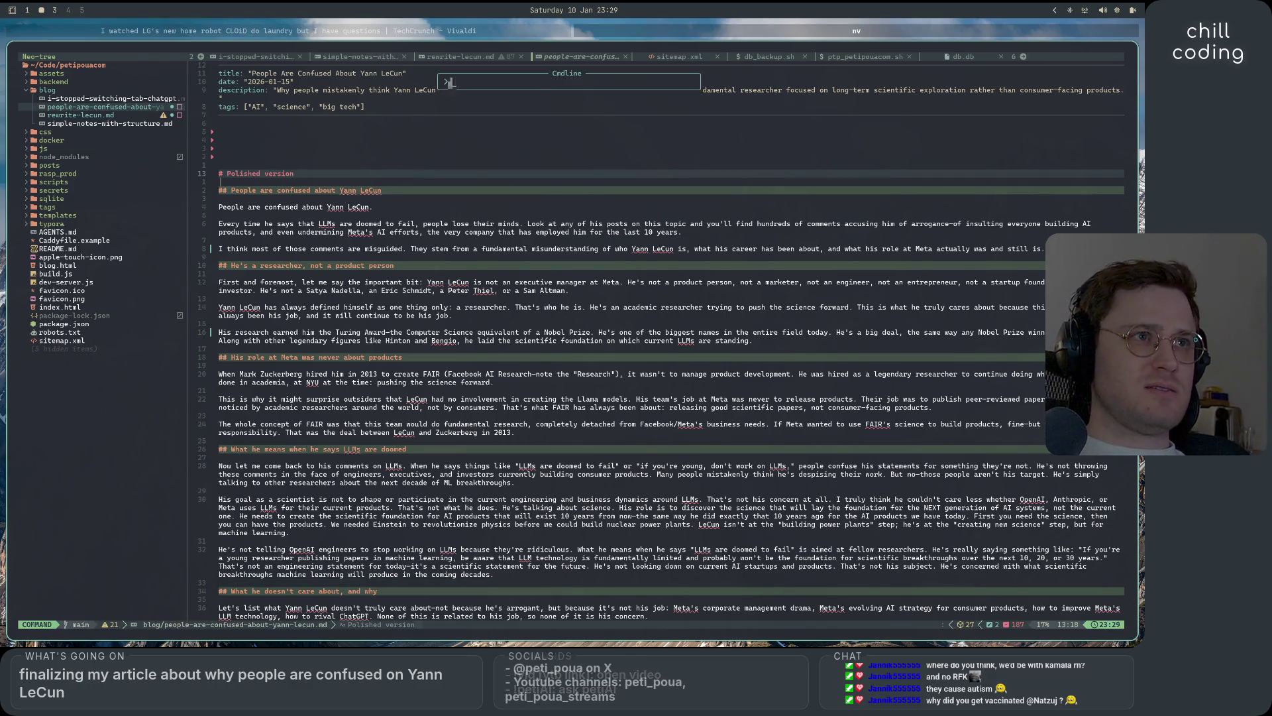
key("Escape")
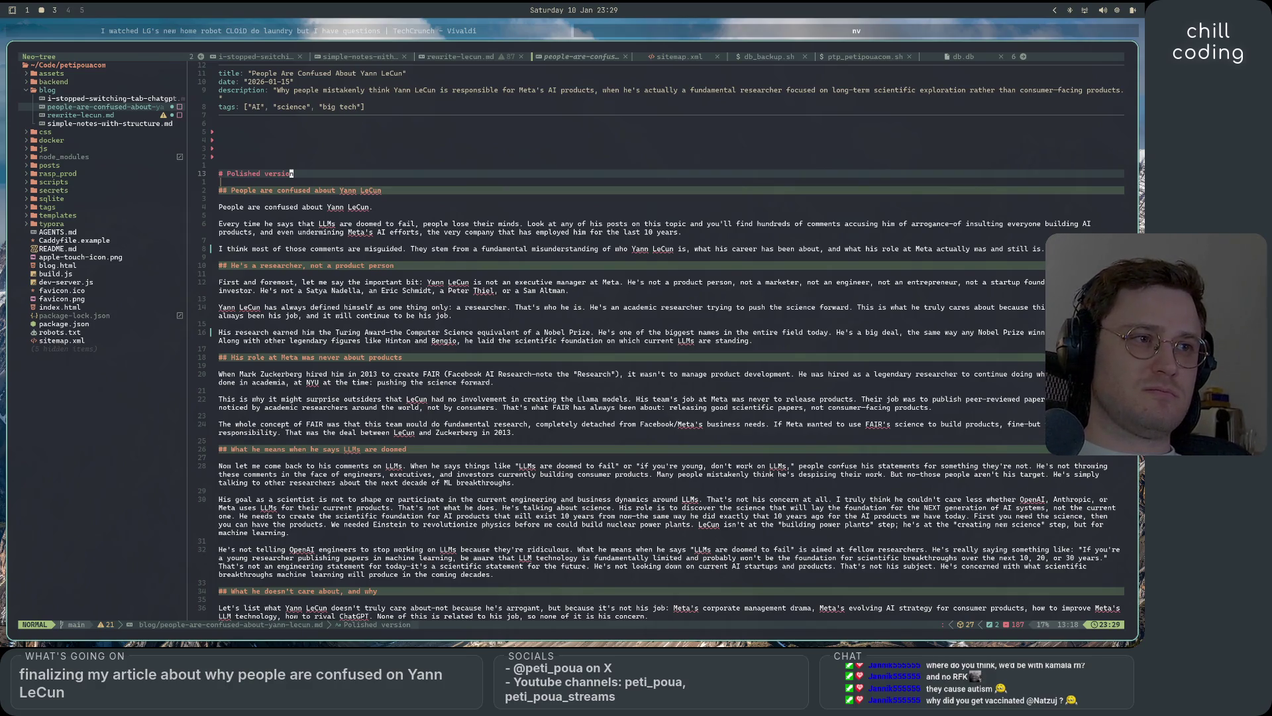
key("ctrl+backslash")
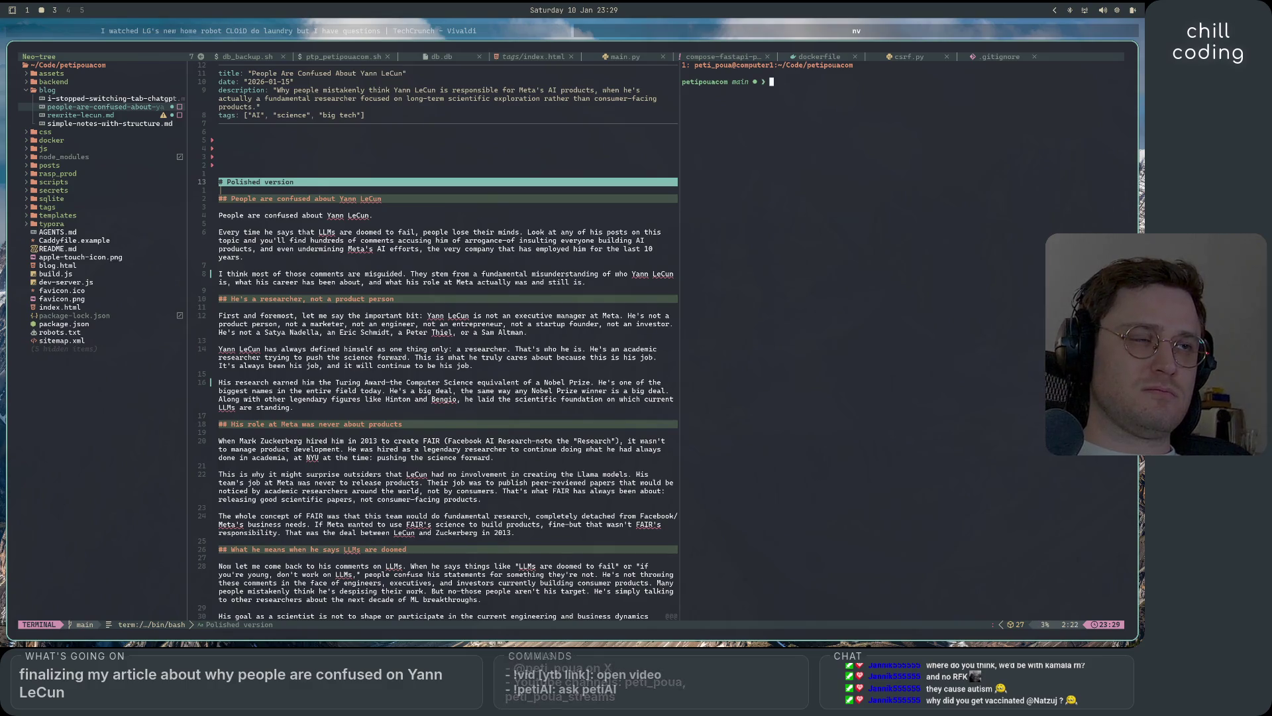
type("li")
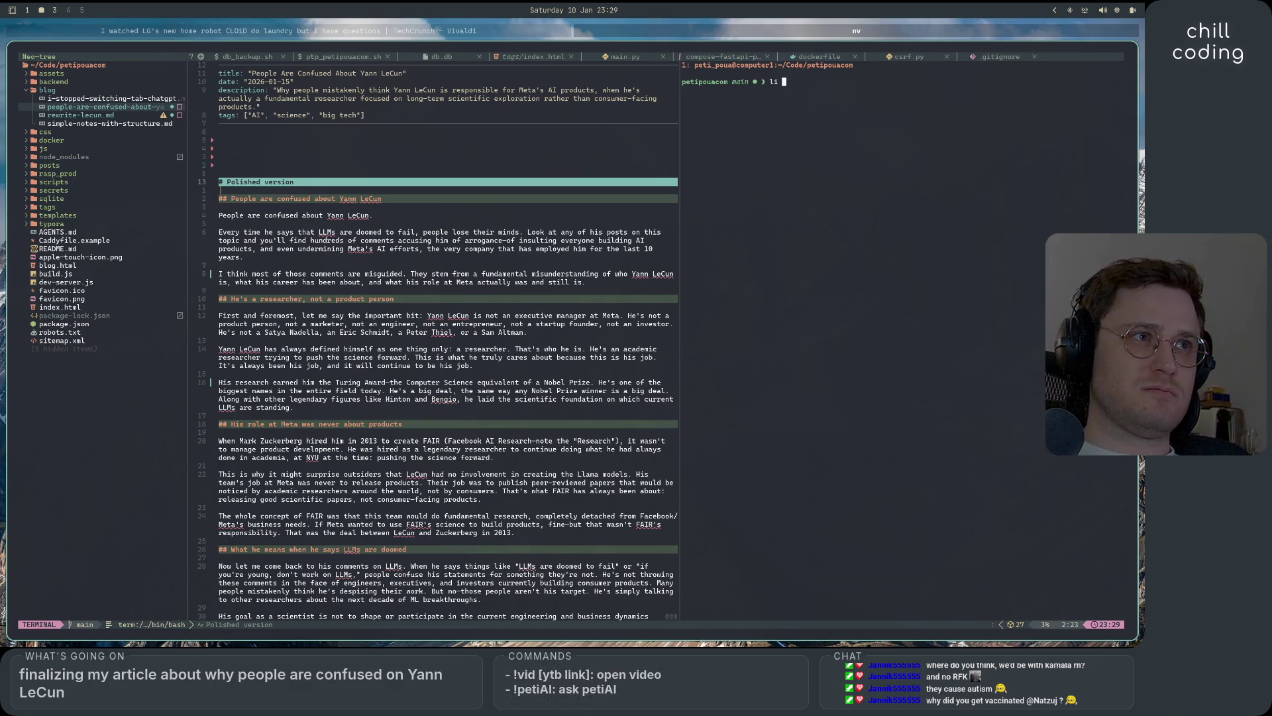
type("ve-serve")
key("Return")
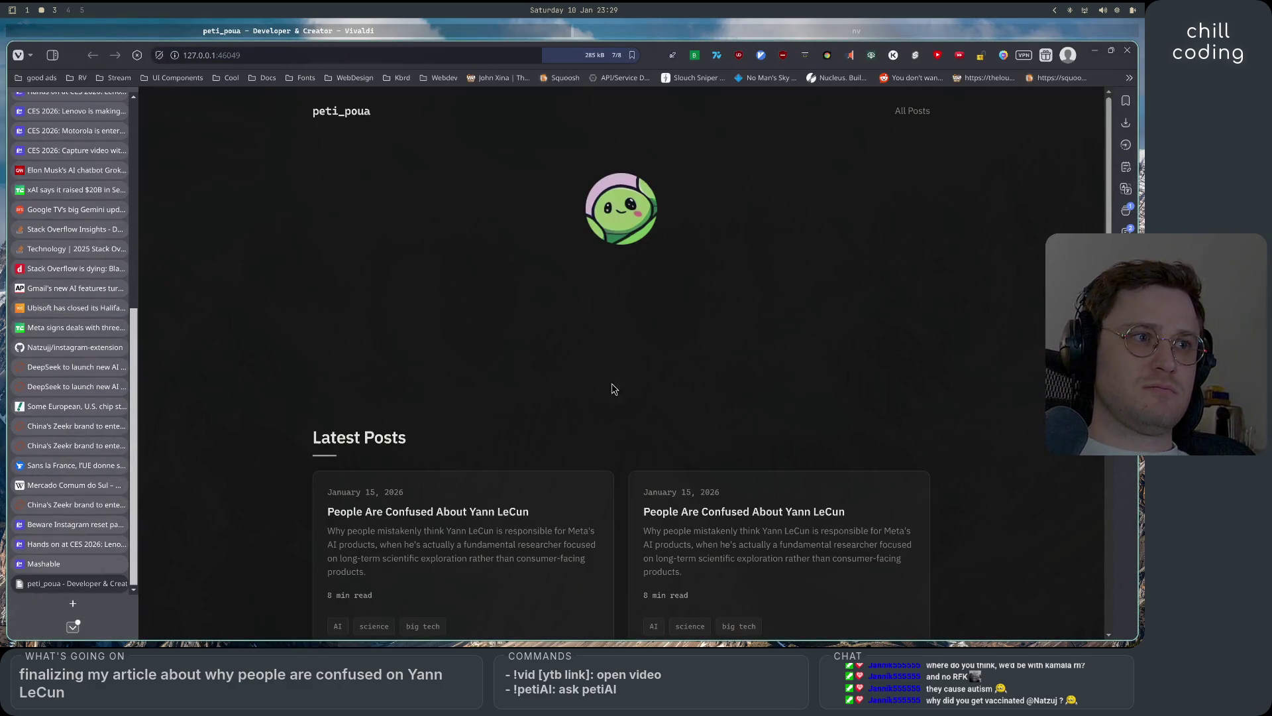
scroll(614, 388, "down", 3)
- Load more posts, try the LeCun post (Cannot GET), go back home and return to the editor
left_click(338, 461)
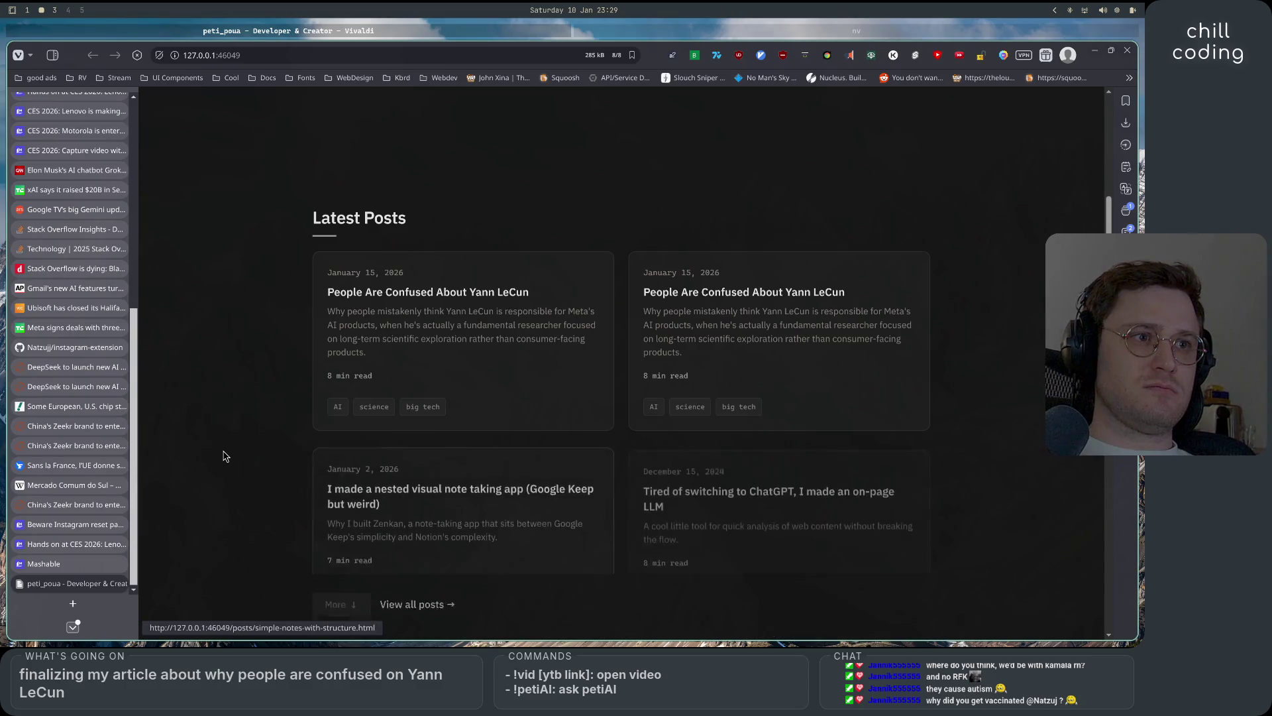
scroll(239, 447, "down", 2)
scroll(445, 442, "up", 3)
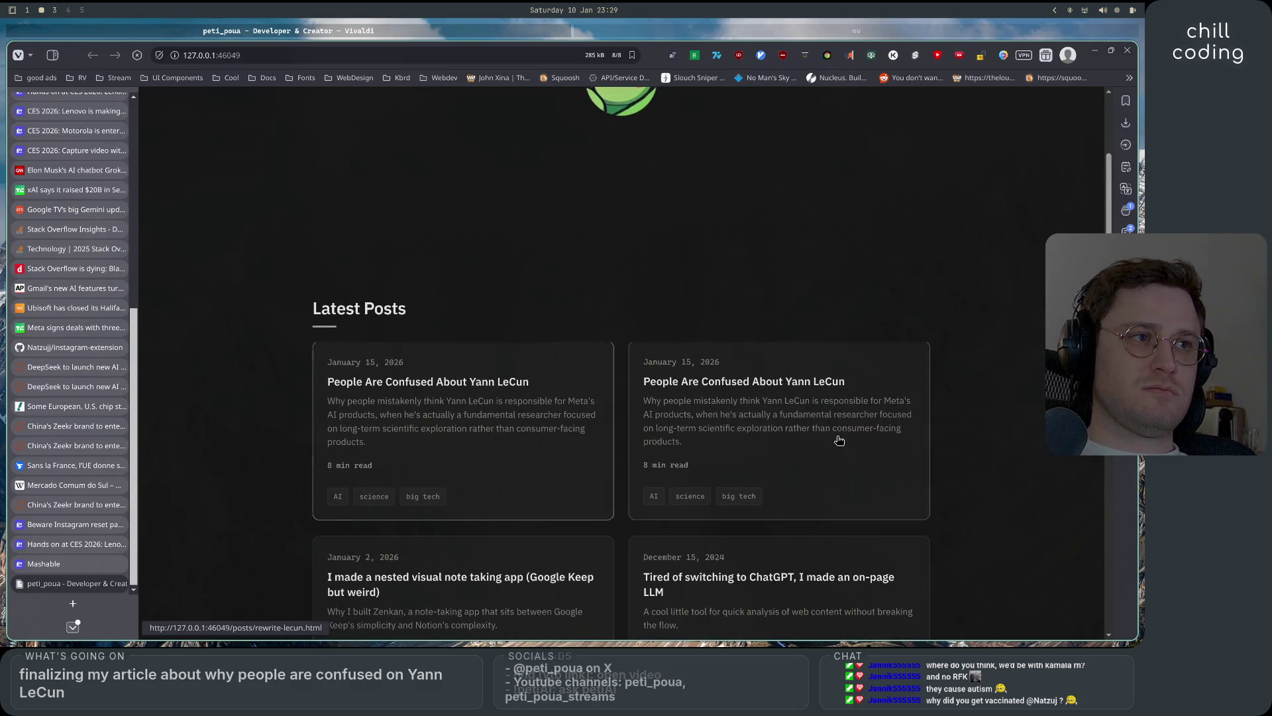
left_click(445, 442)
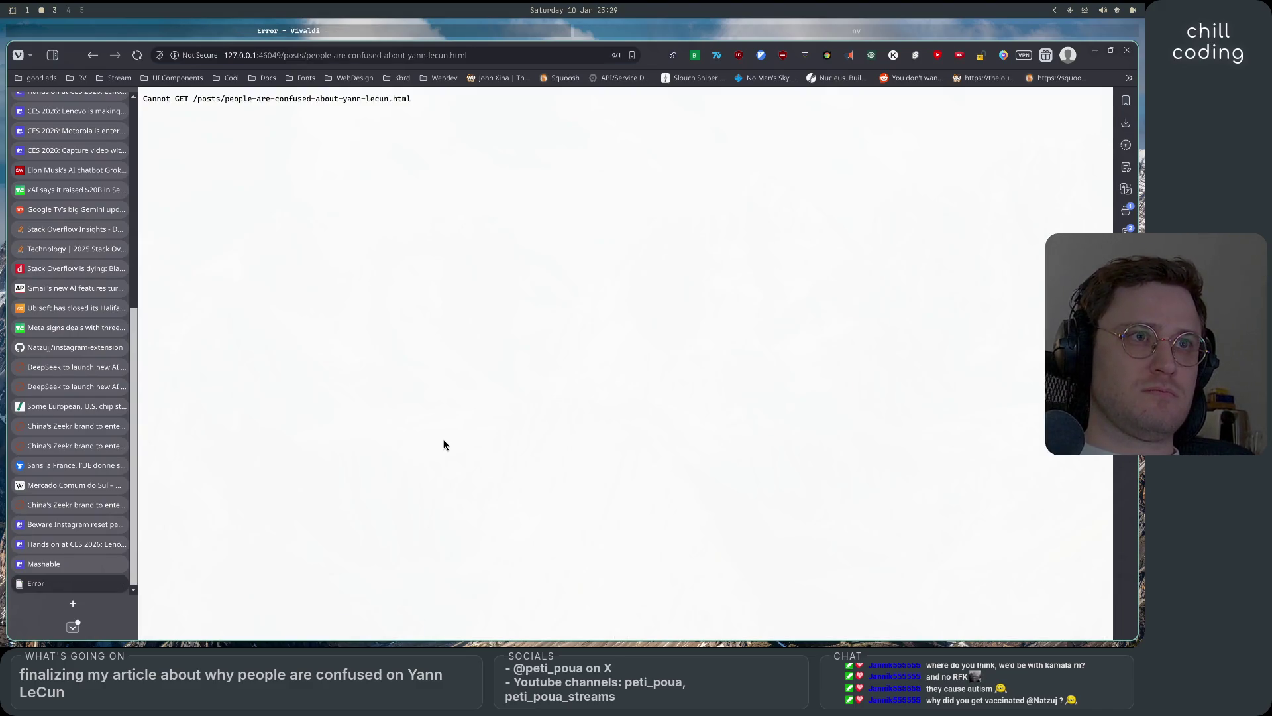
left_click(92, 58)
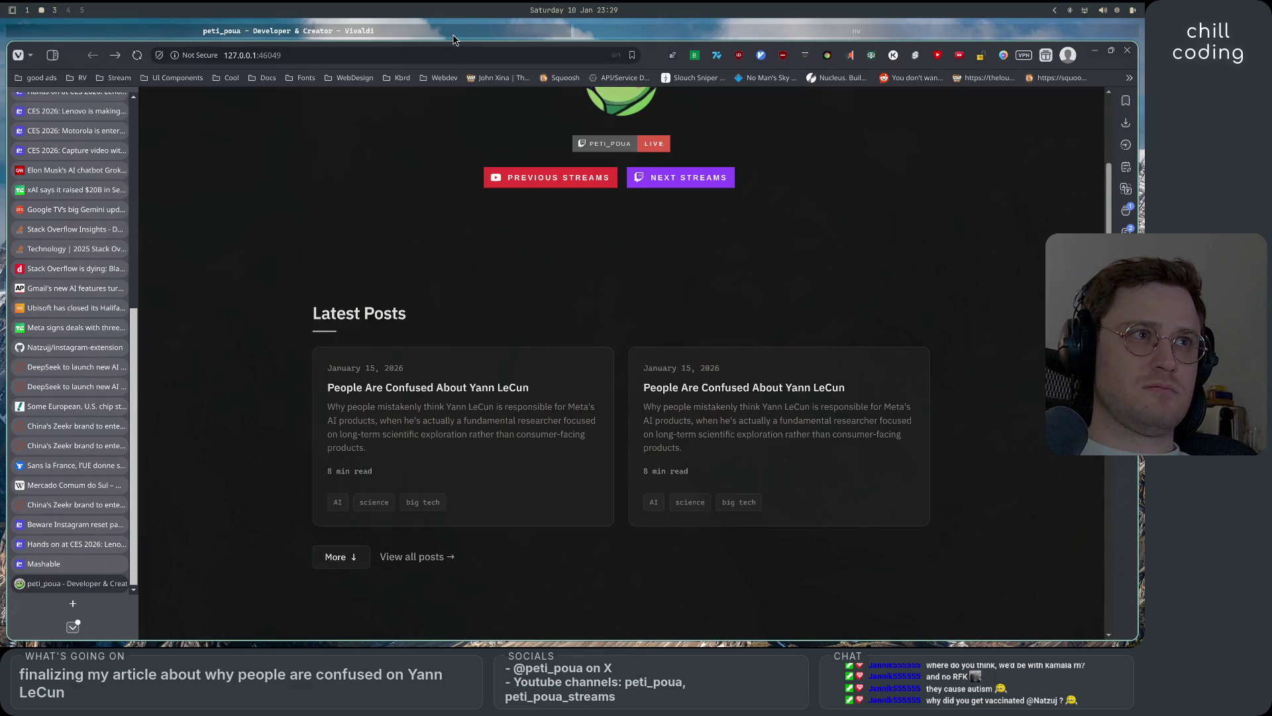
key("alt+Tab")
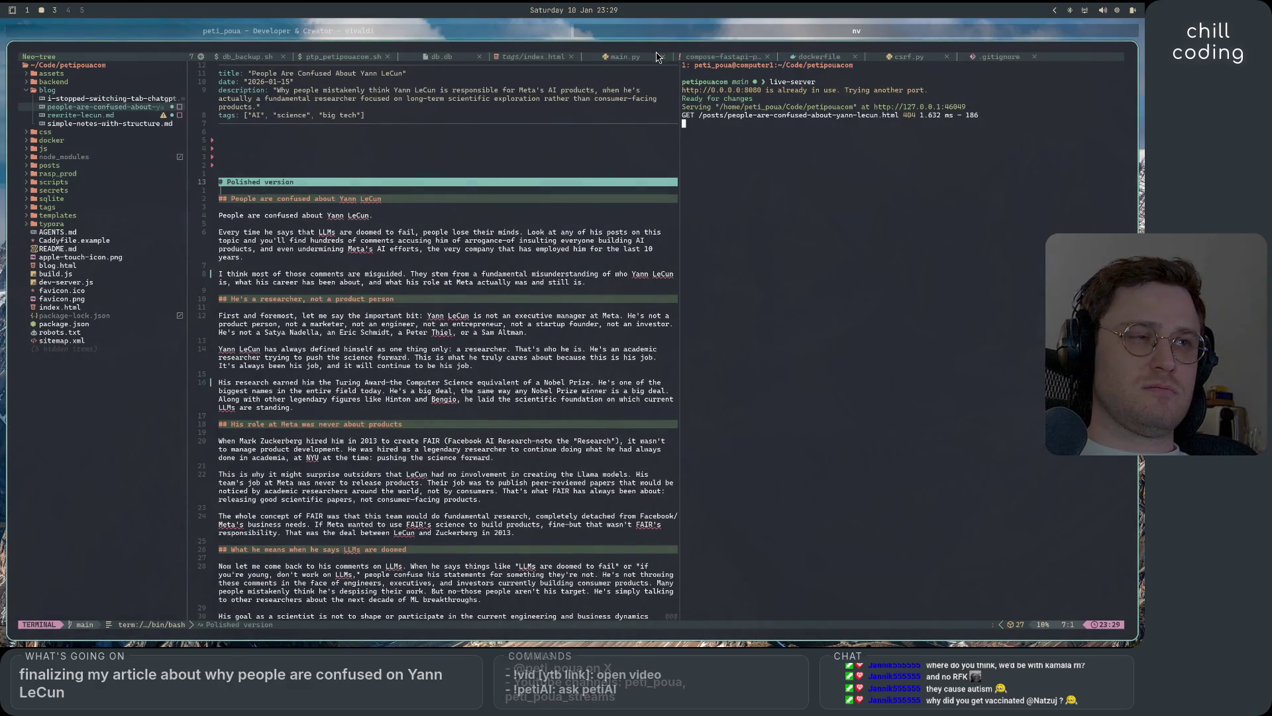
- Open a bash terminal in a lower split and change into the backend folder
left_click(431, 390)
key("}")
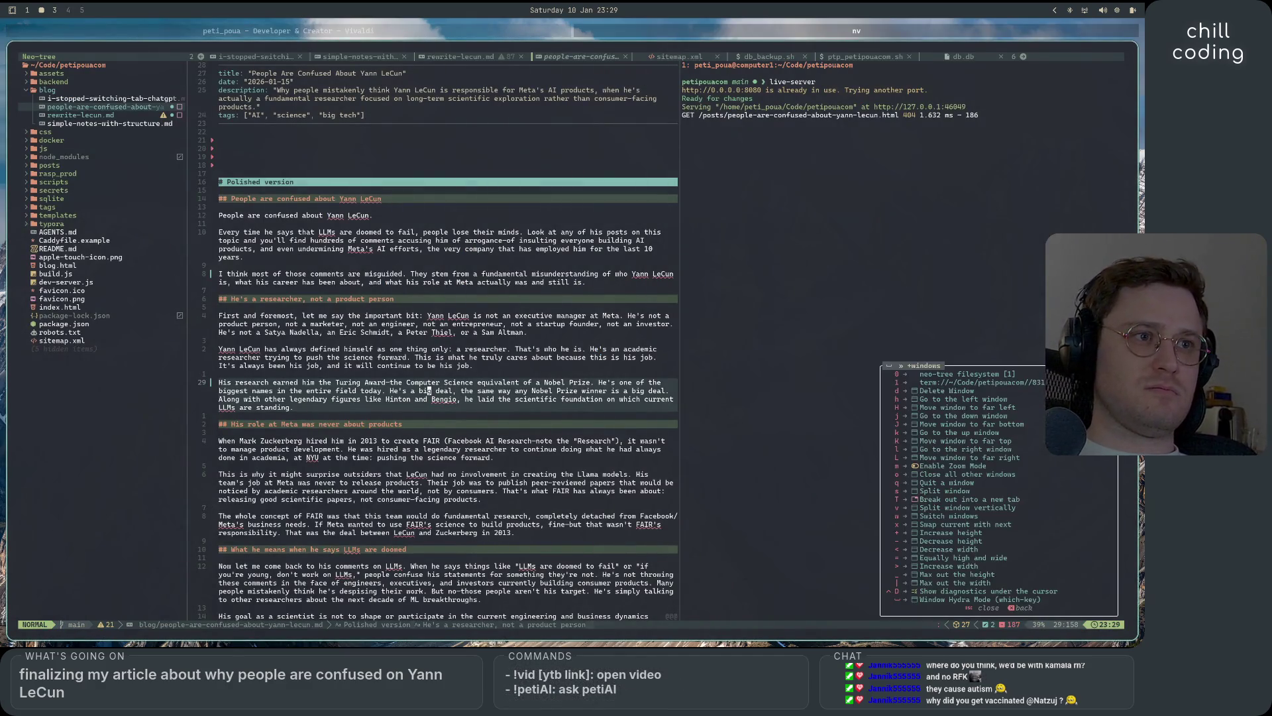
type("j")
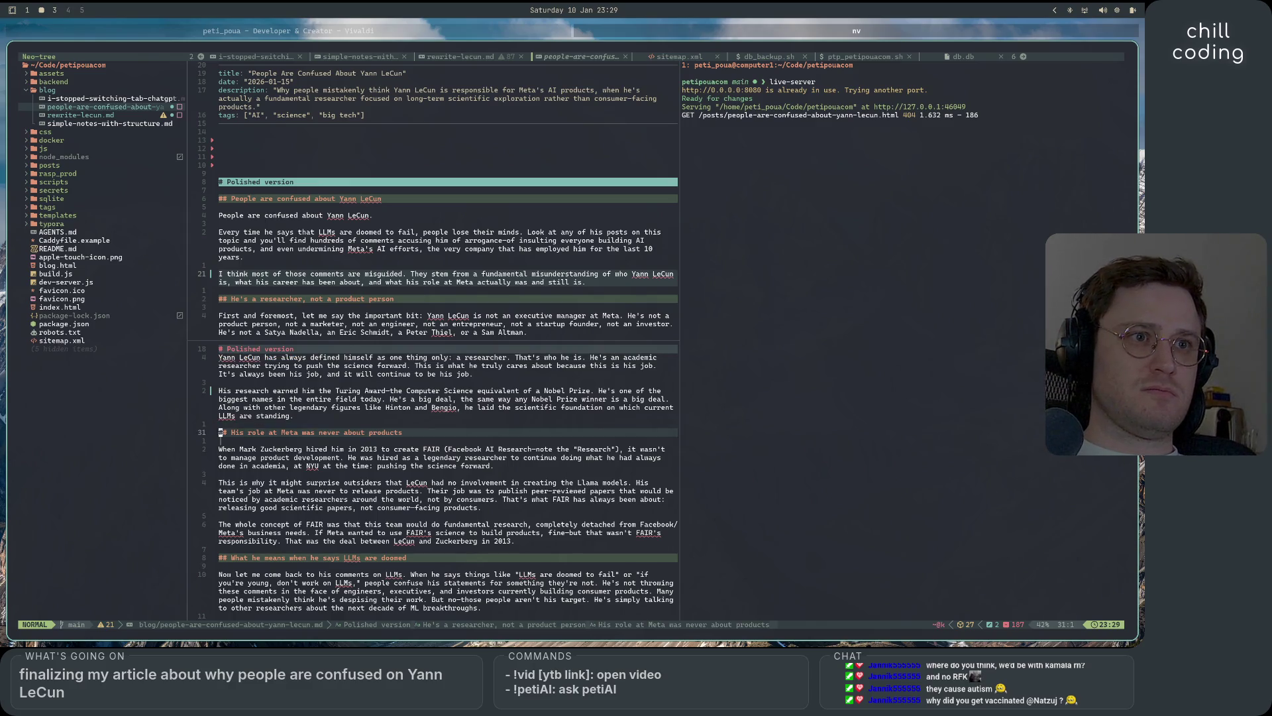
type(":term")
key("Return")
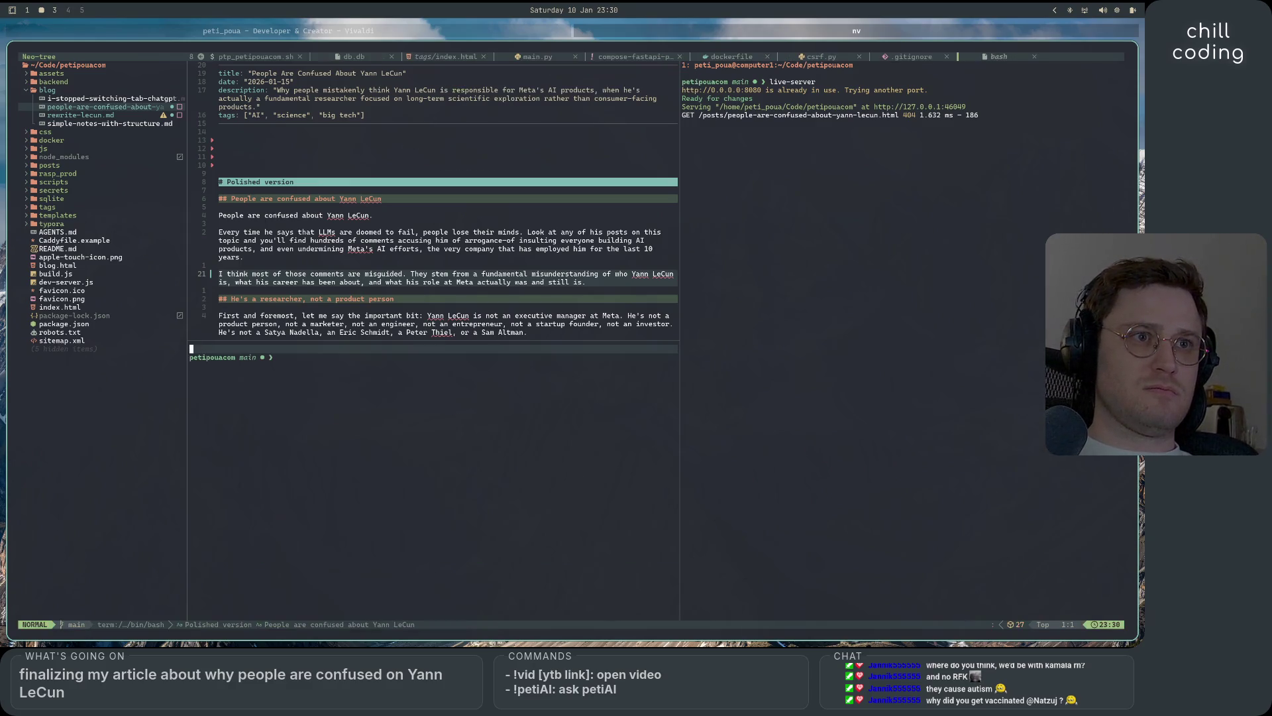
key("i")
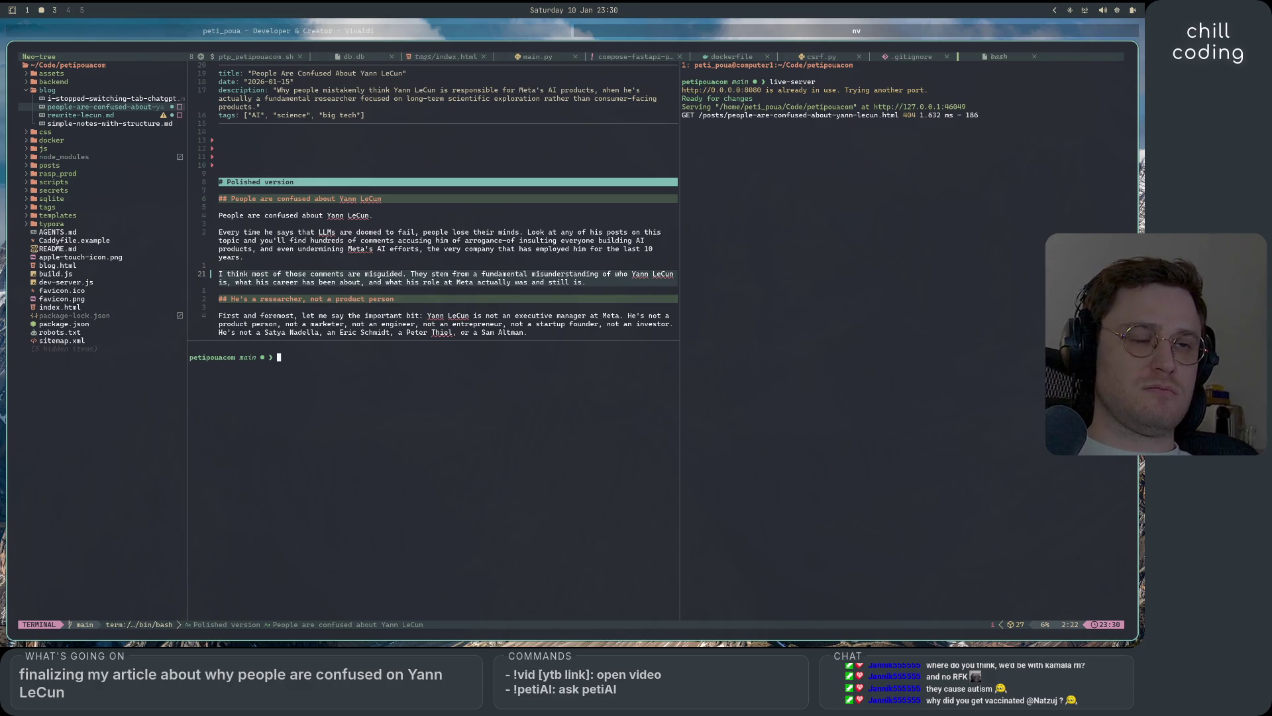
type("main")
key("BackSpace")
key("BackSpace")
key("BackSpace")
type("m")
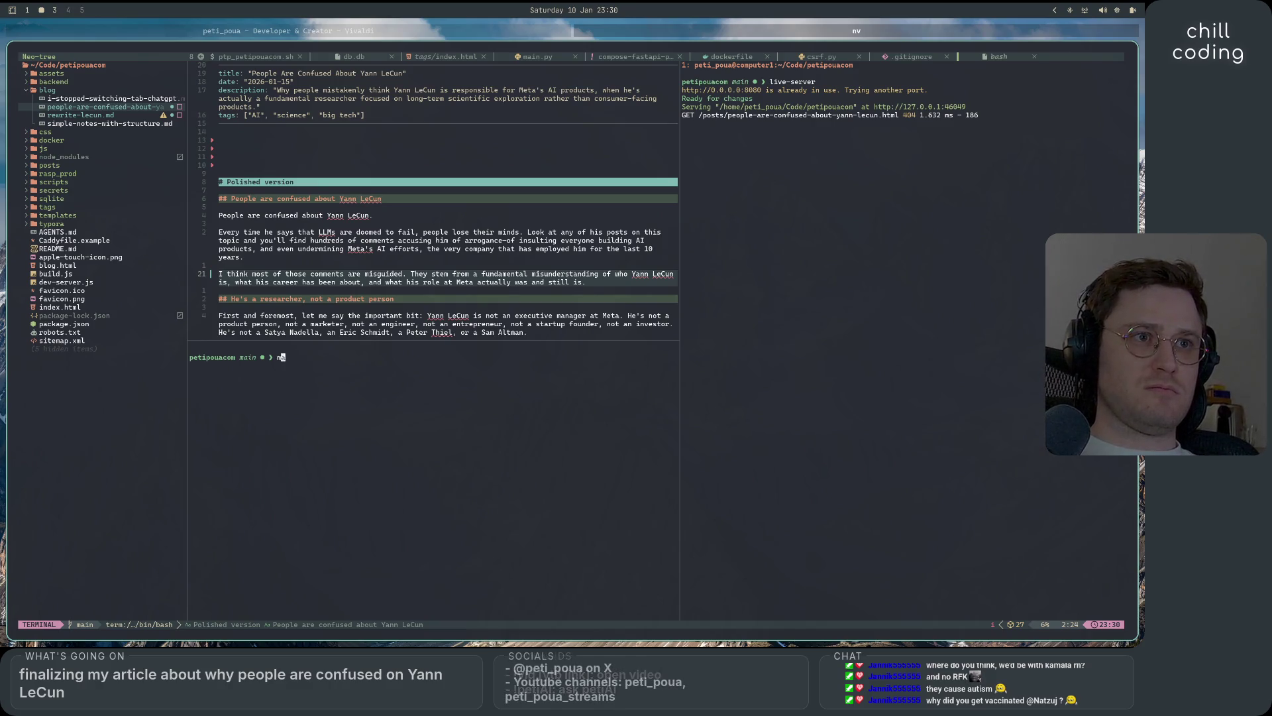
type("py")
type("cd backend")
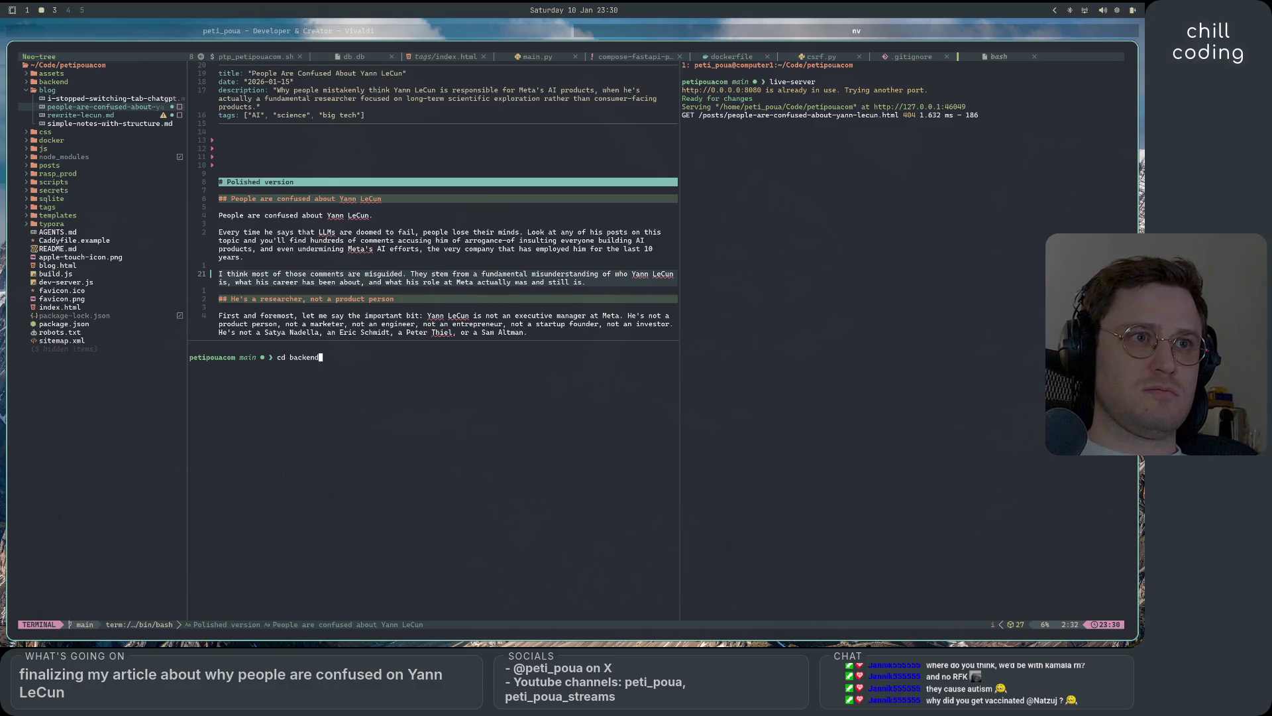
key("Return")
type("py ")
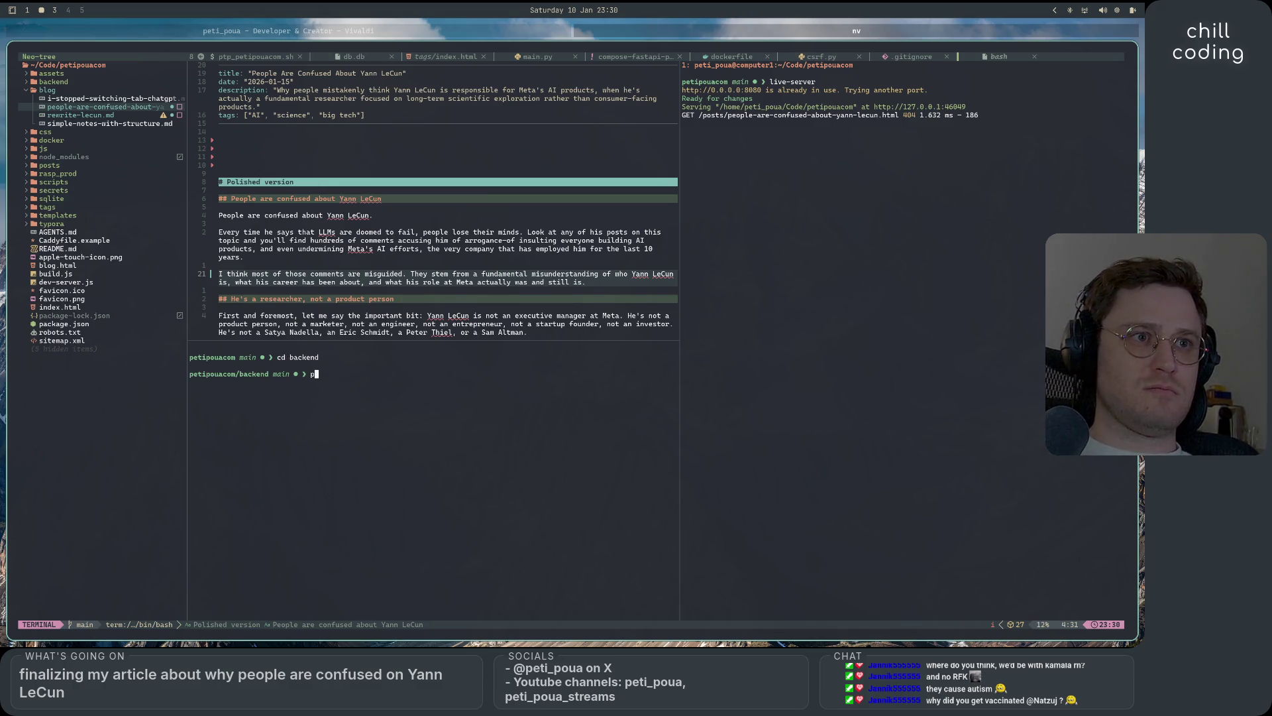
type("main.py")
- Activate the virtual environment and start the backend with py main.py dev, then show the browser
key("Return")
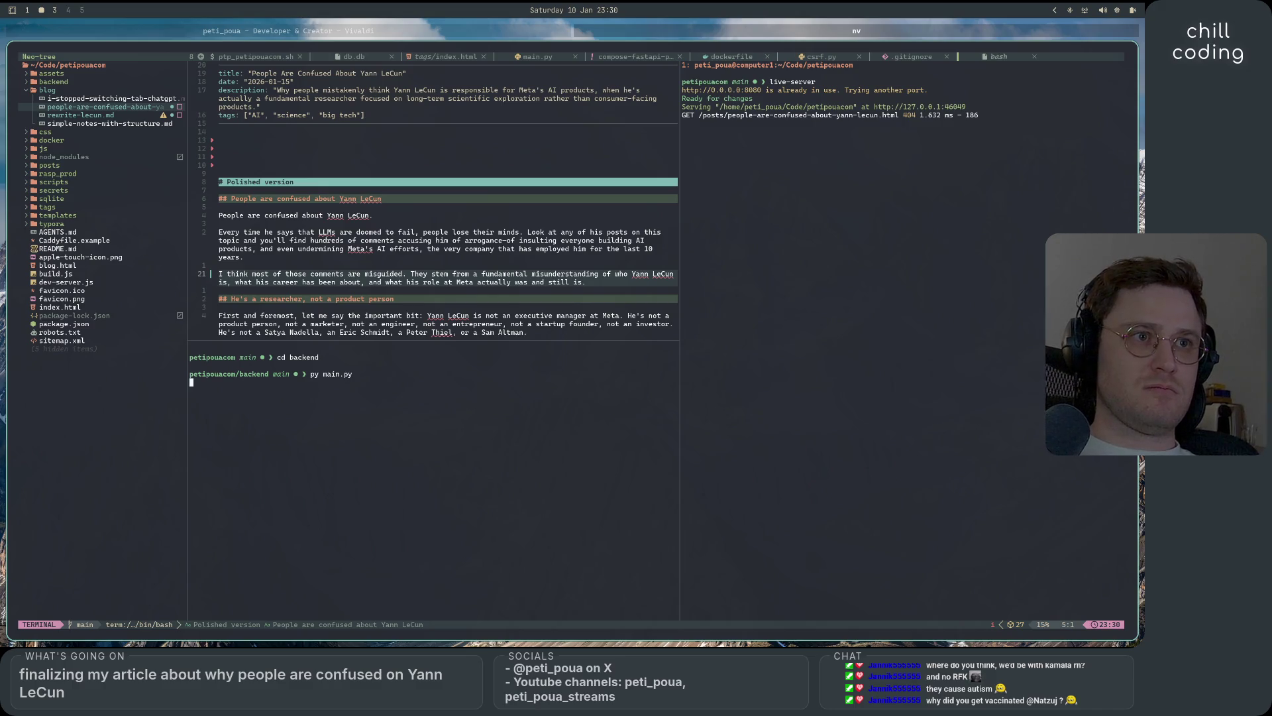
key("ctrl+c")
key("Up")
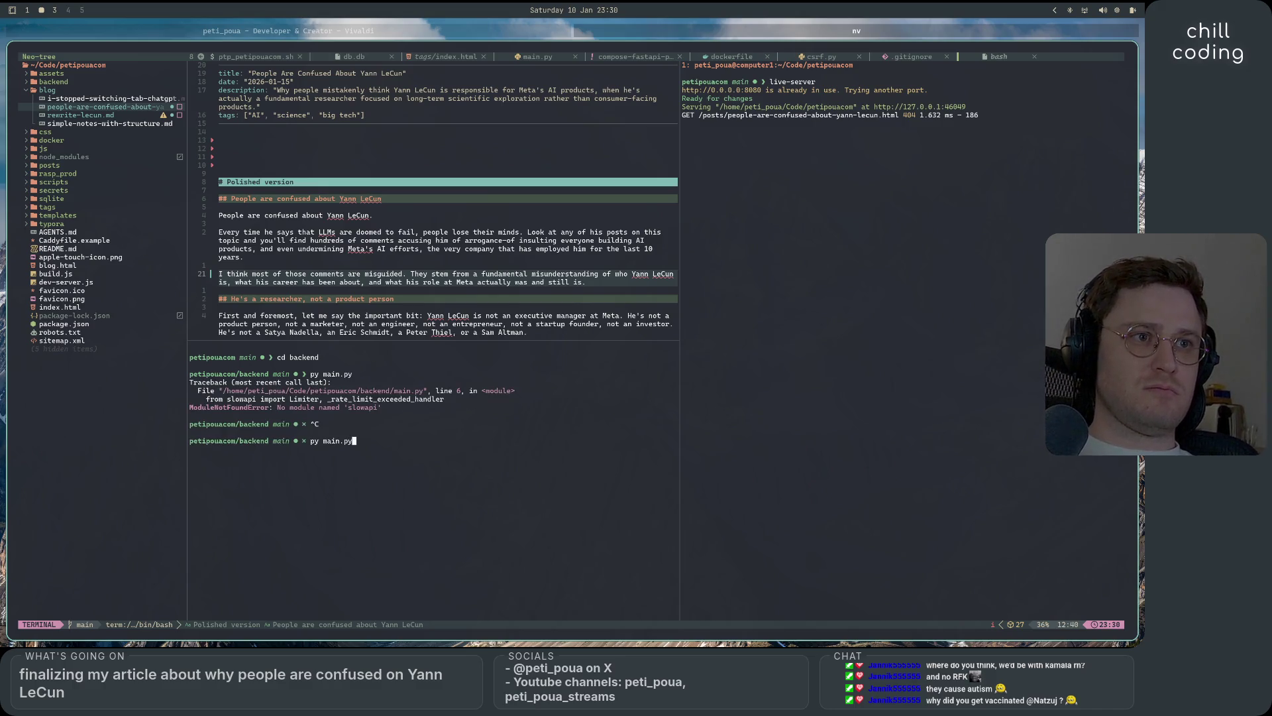
type(" dev")
key("Return")
type("va")
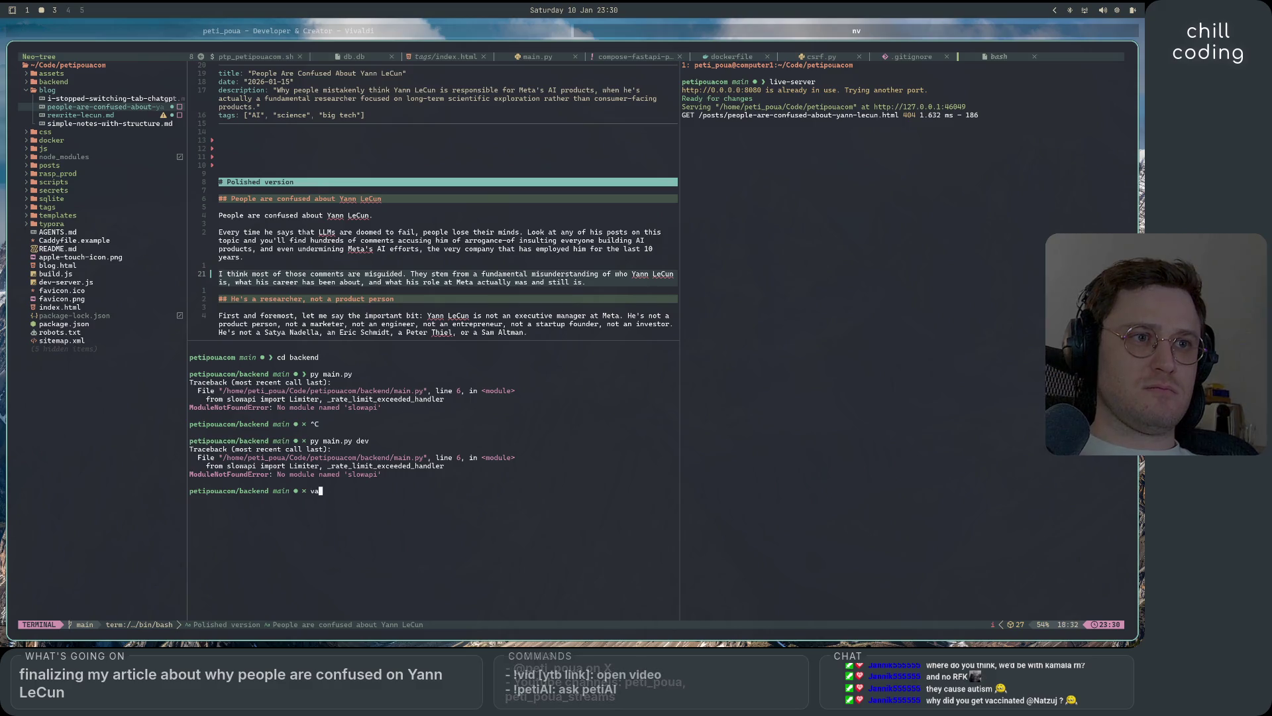
key("Return")
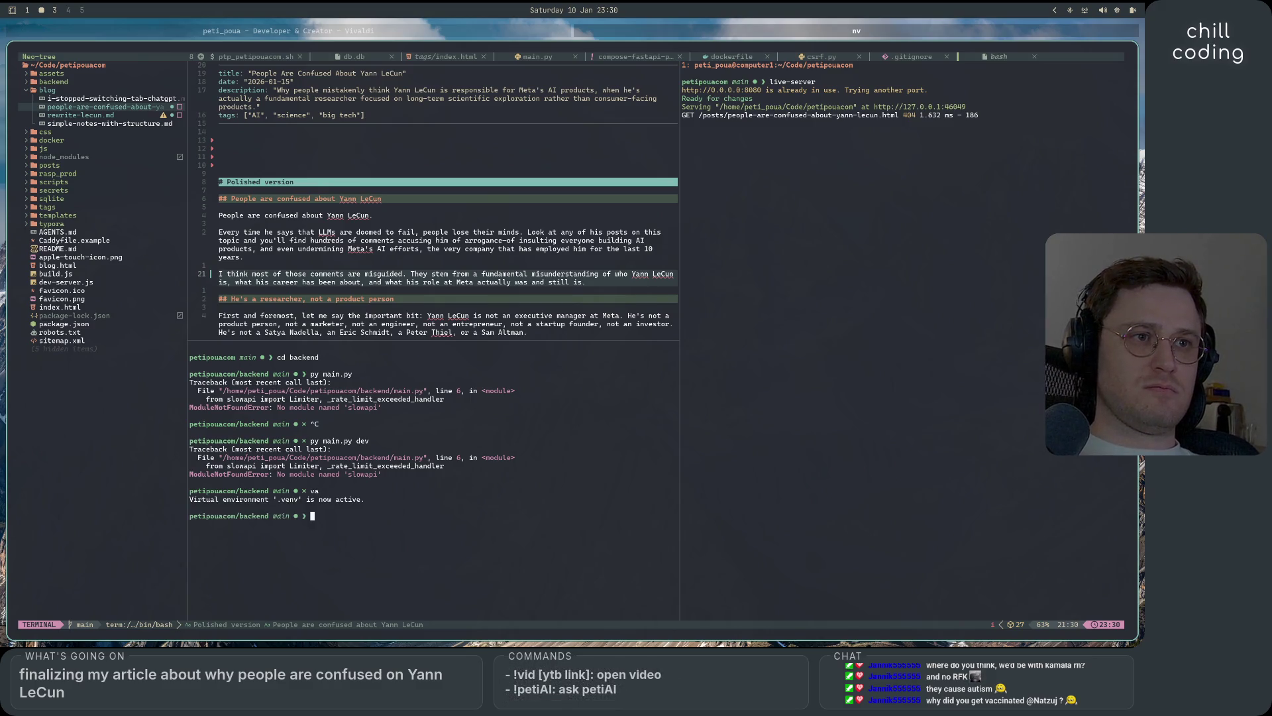
type("py main.py dev")
key("Return")
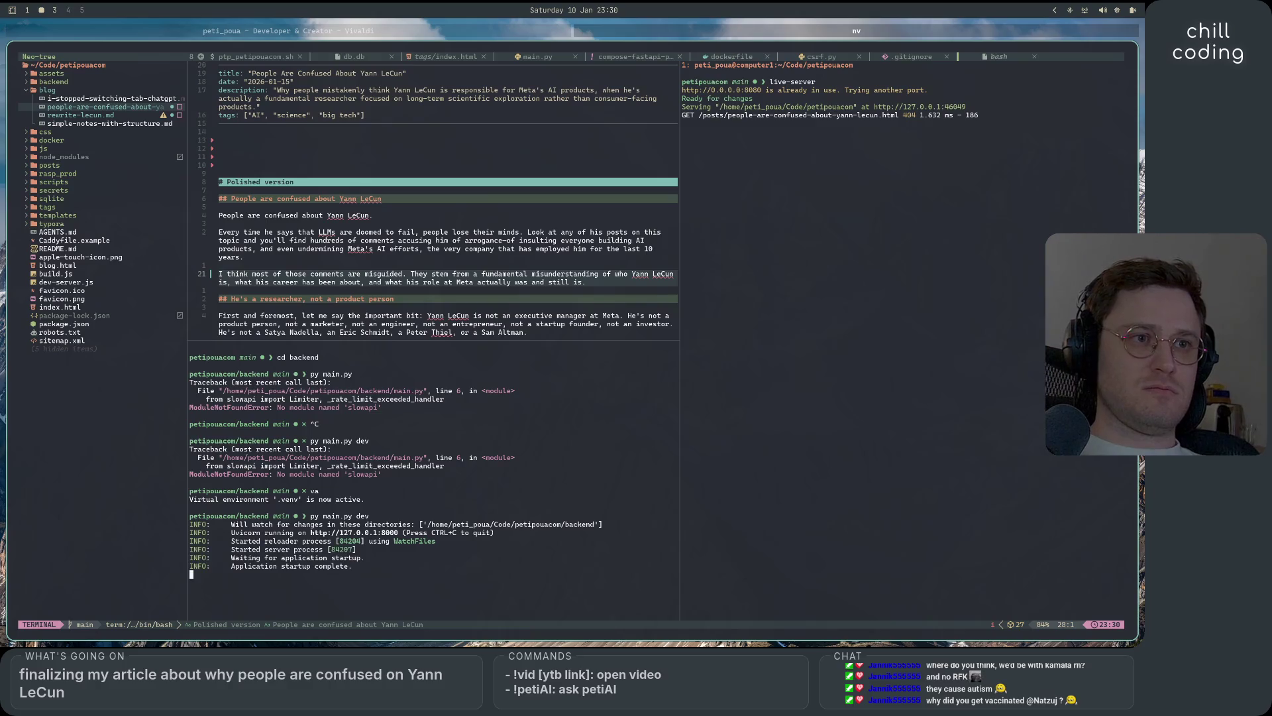
left_click(447, 38)
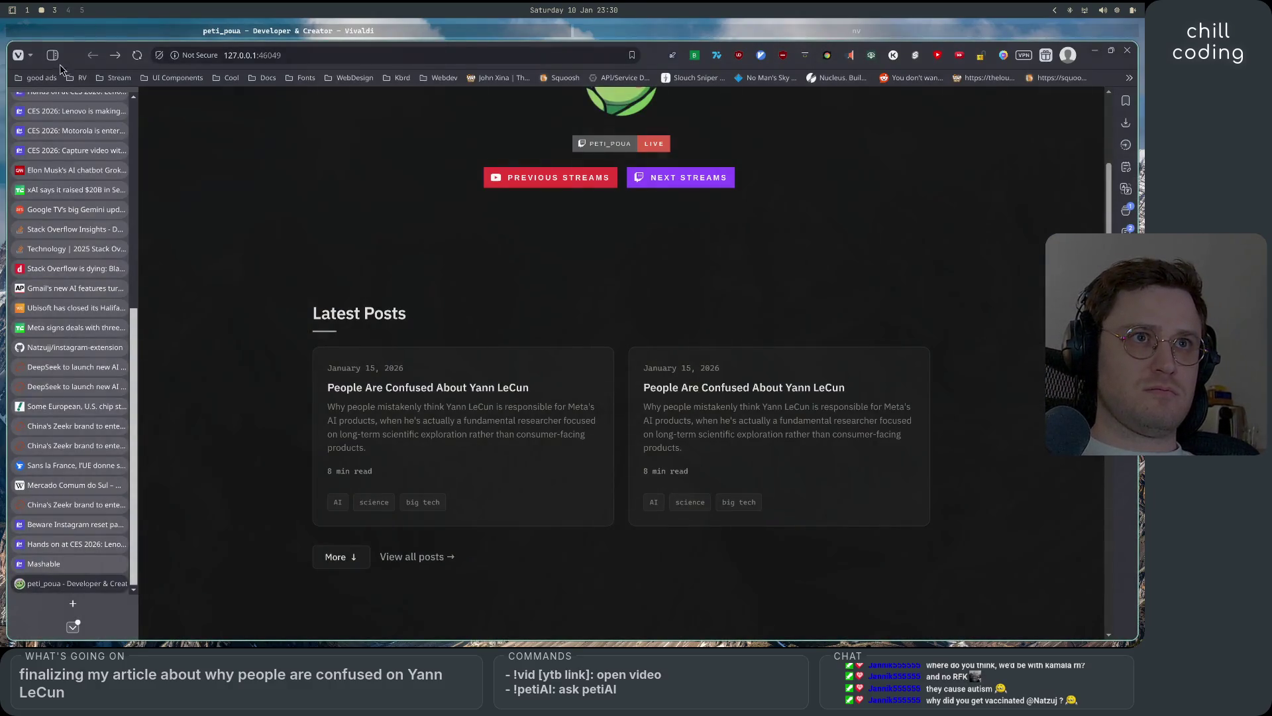
- Retry both LeCun post cards, which still return Cannot GET, and return to the server logs
left_click(557, 436)
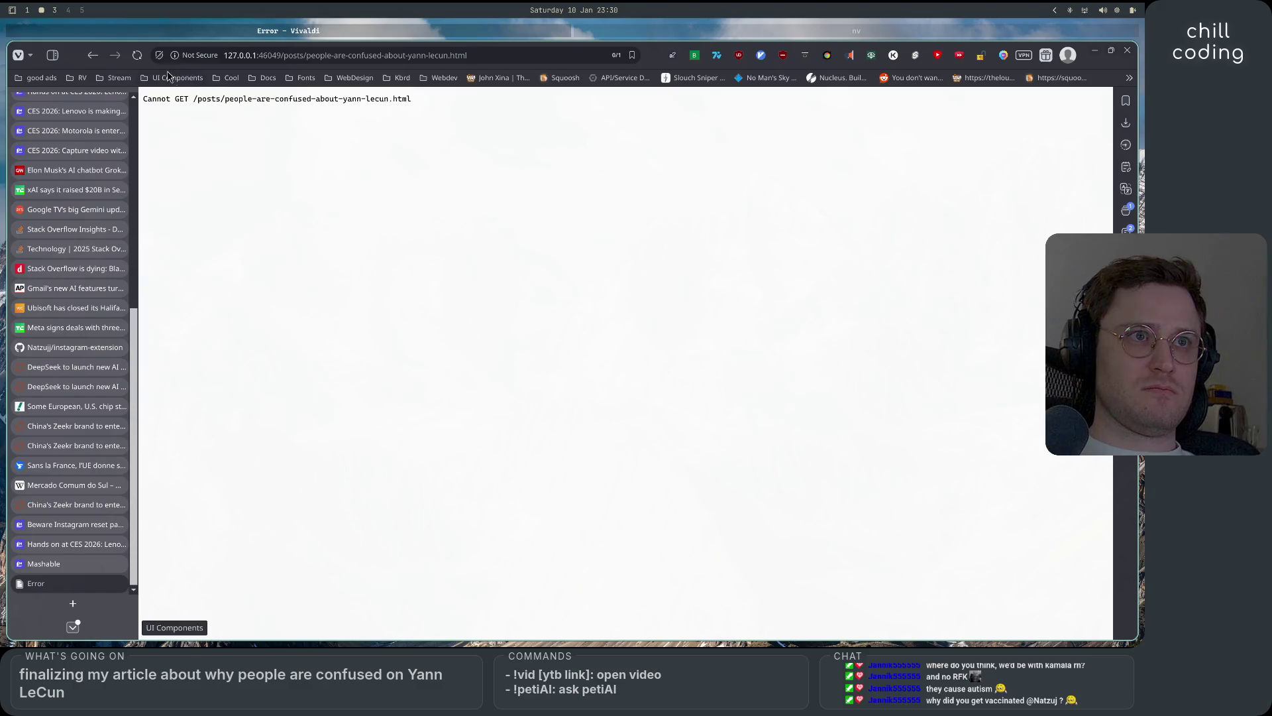
left_click(136, 55)
left_click(93, 54)
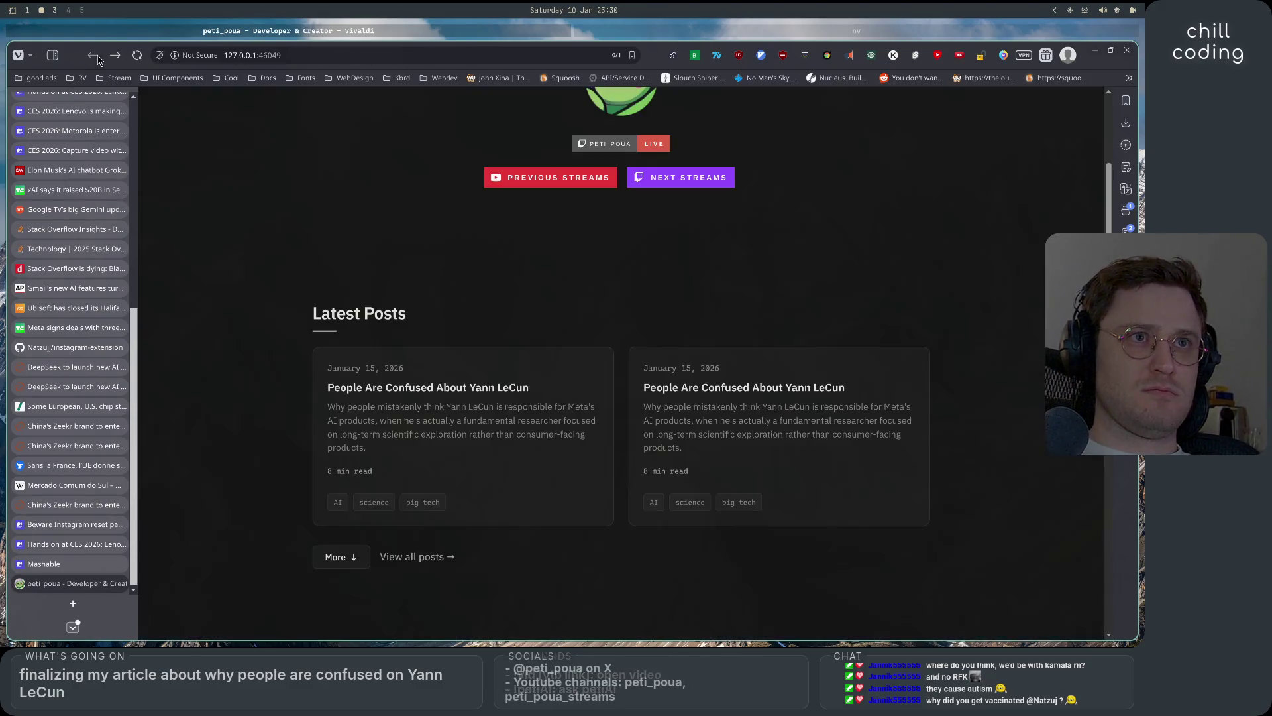
left_click(776, 417)
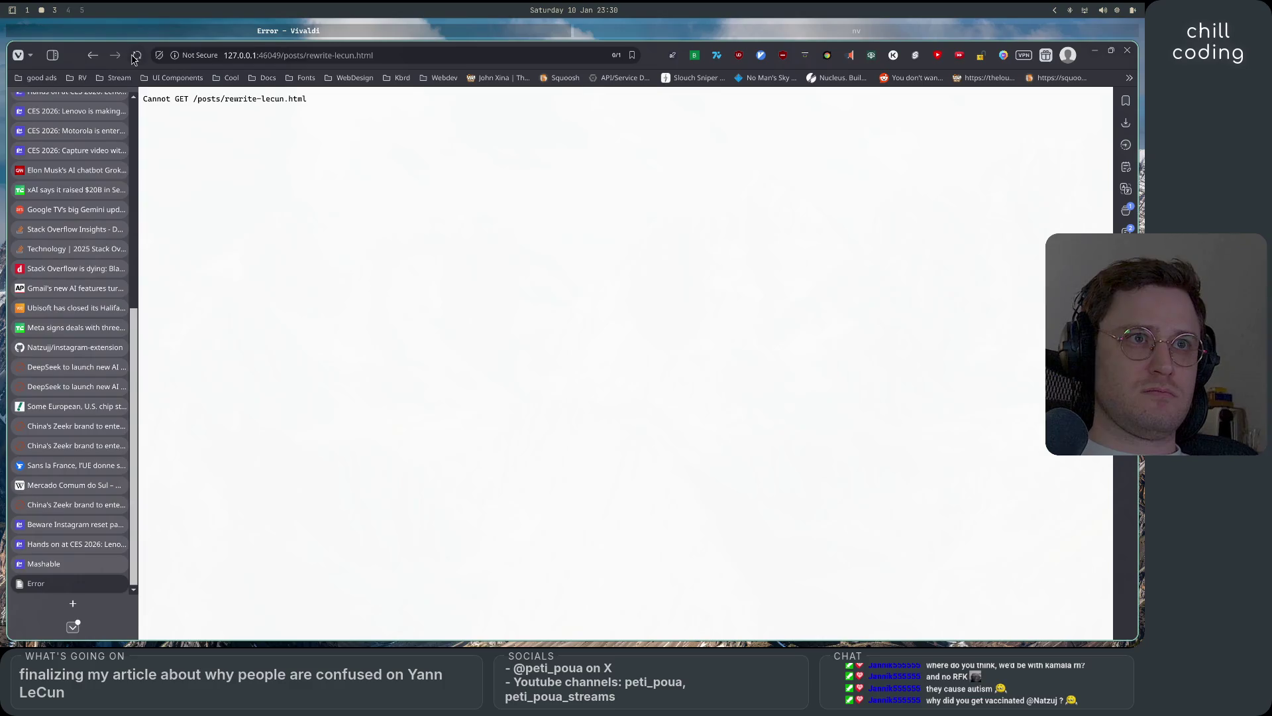
left_click(93, 55)
scroll(308, 414, "down", 3)
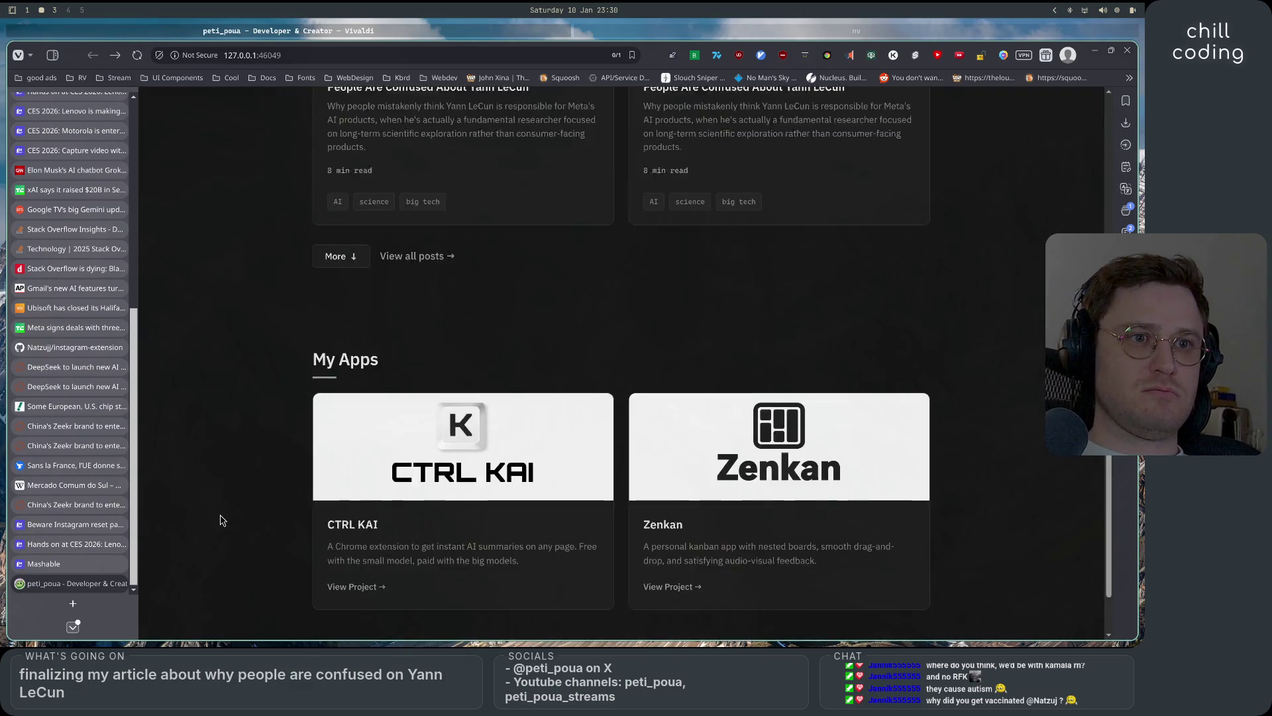
scroll(269, 467, "up", 4)
scroll(221, 520, "down", 5)
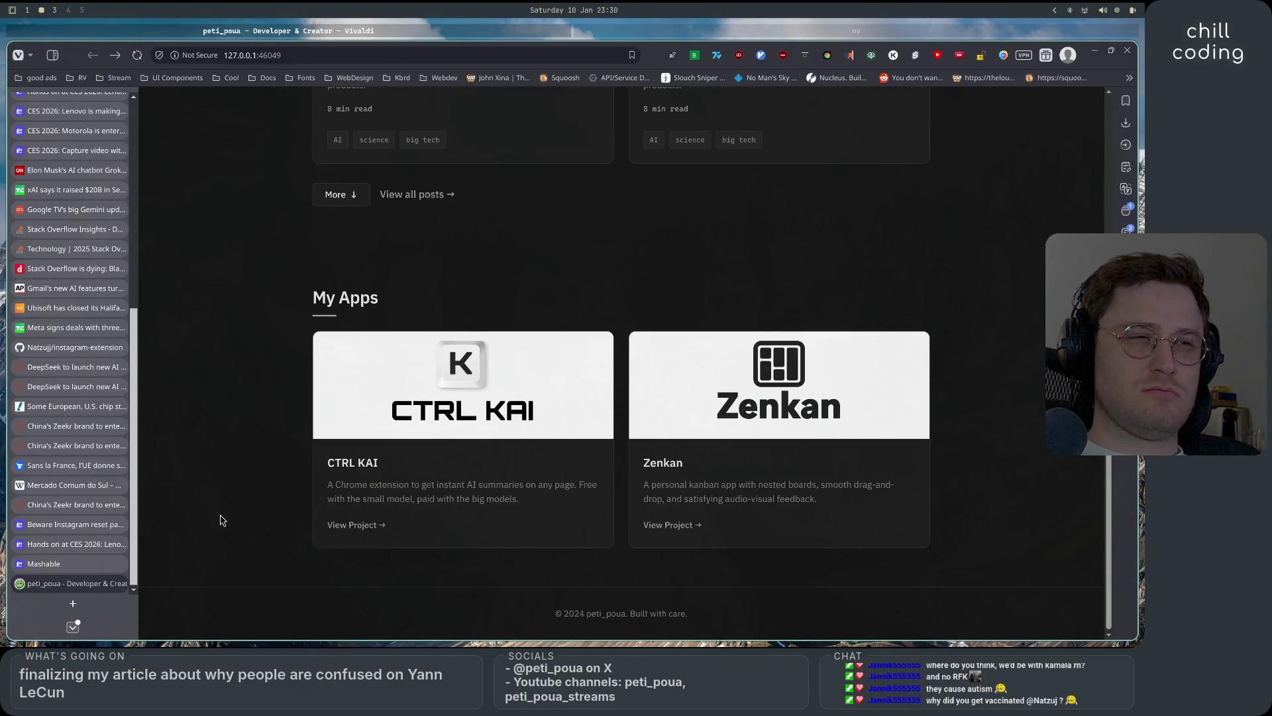
scroll(221, 520, "up", 4)
left_click(340, 423)
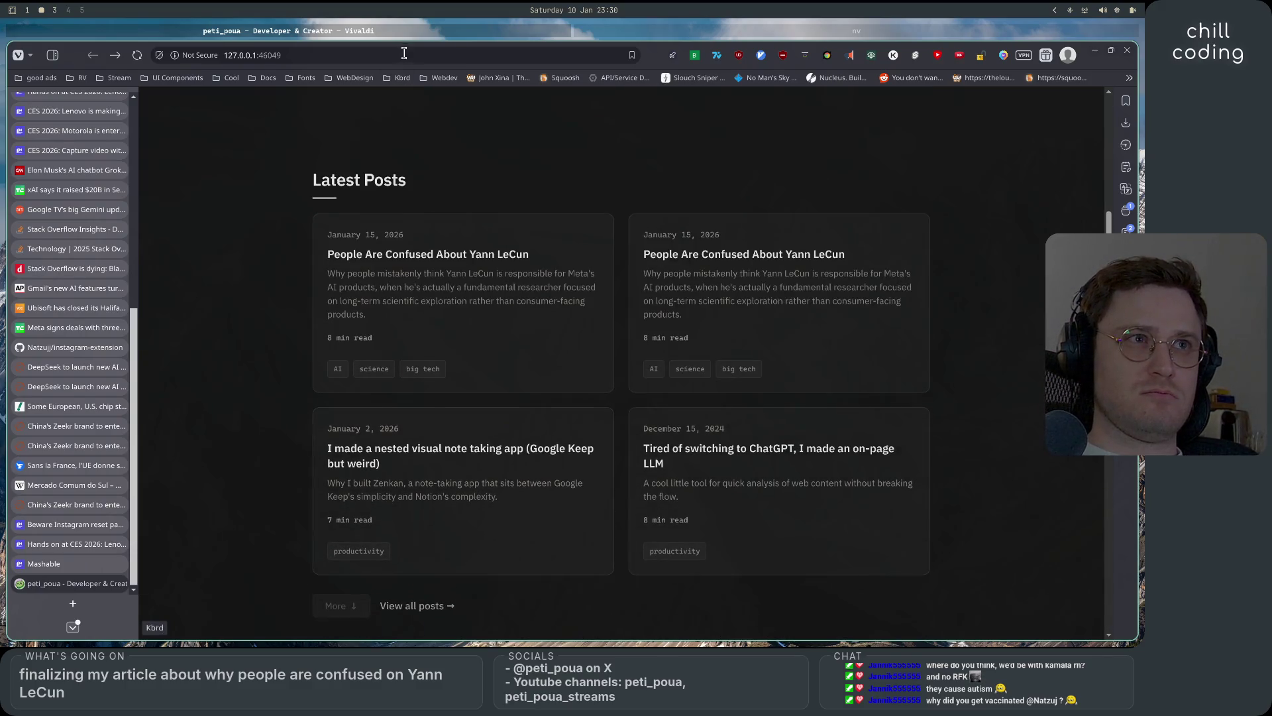
key("alt+Tab")
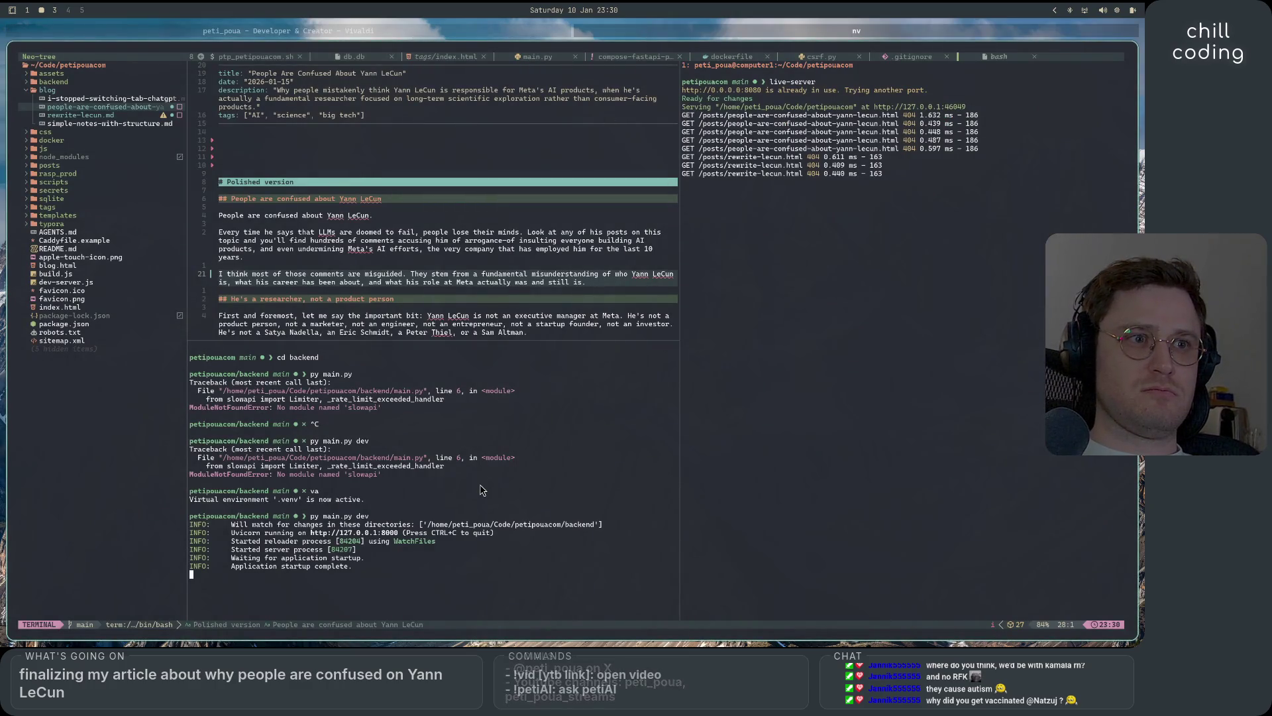
- Stop and rerun live-server, then load the post from the restarted server in Vivaldi
left_click(798, 323)
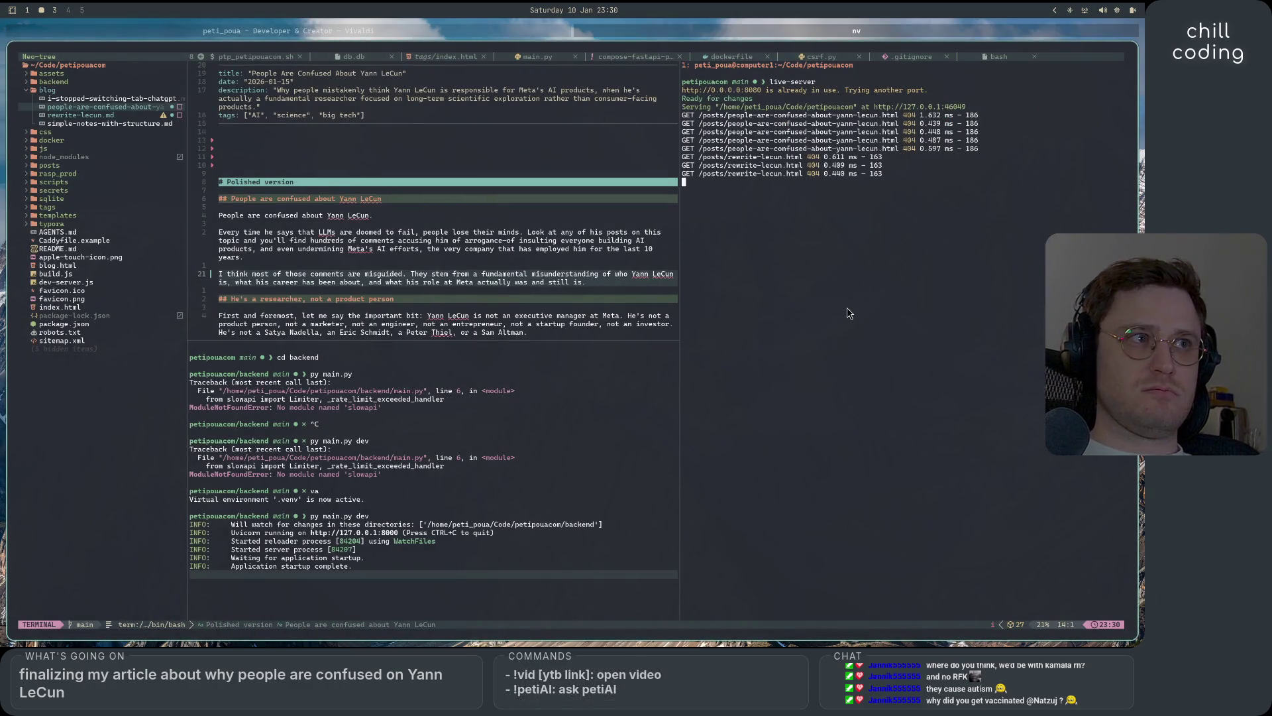
key("ctrl+c")
key("Up")
key("Return")
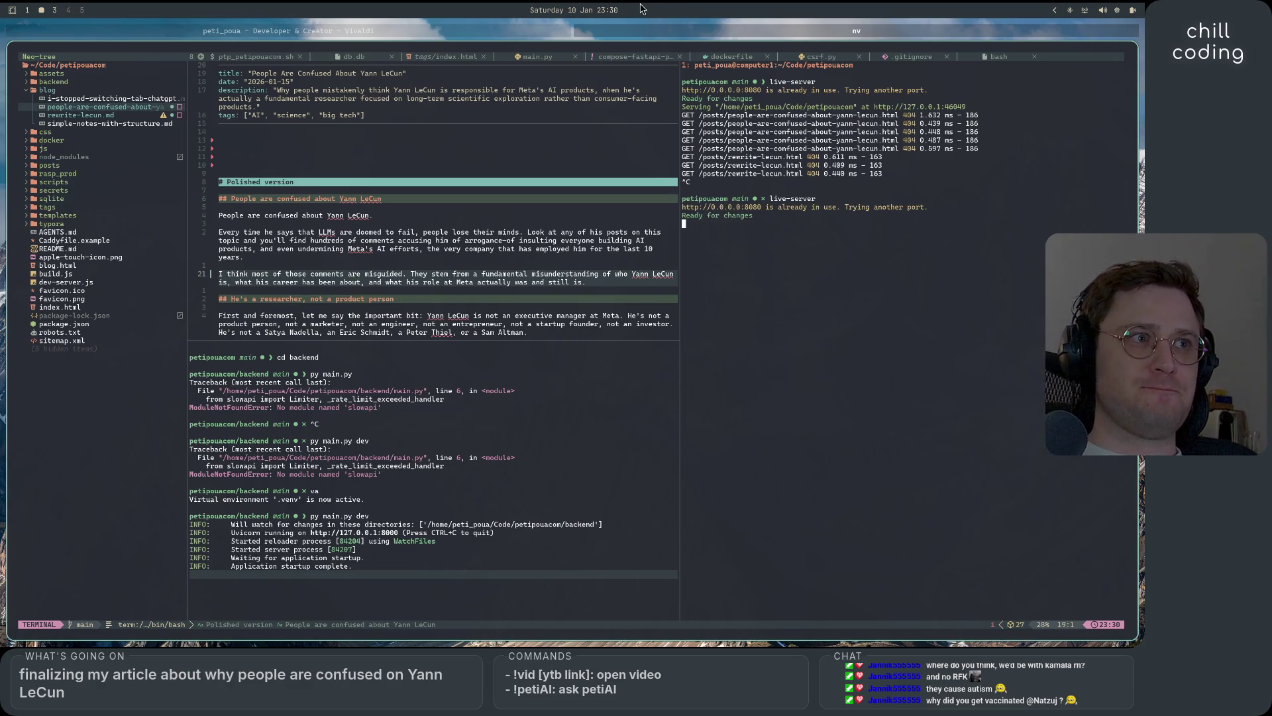
key("alt+Tab")
left_click(468, 505)
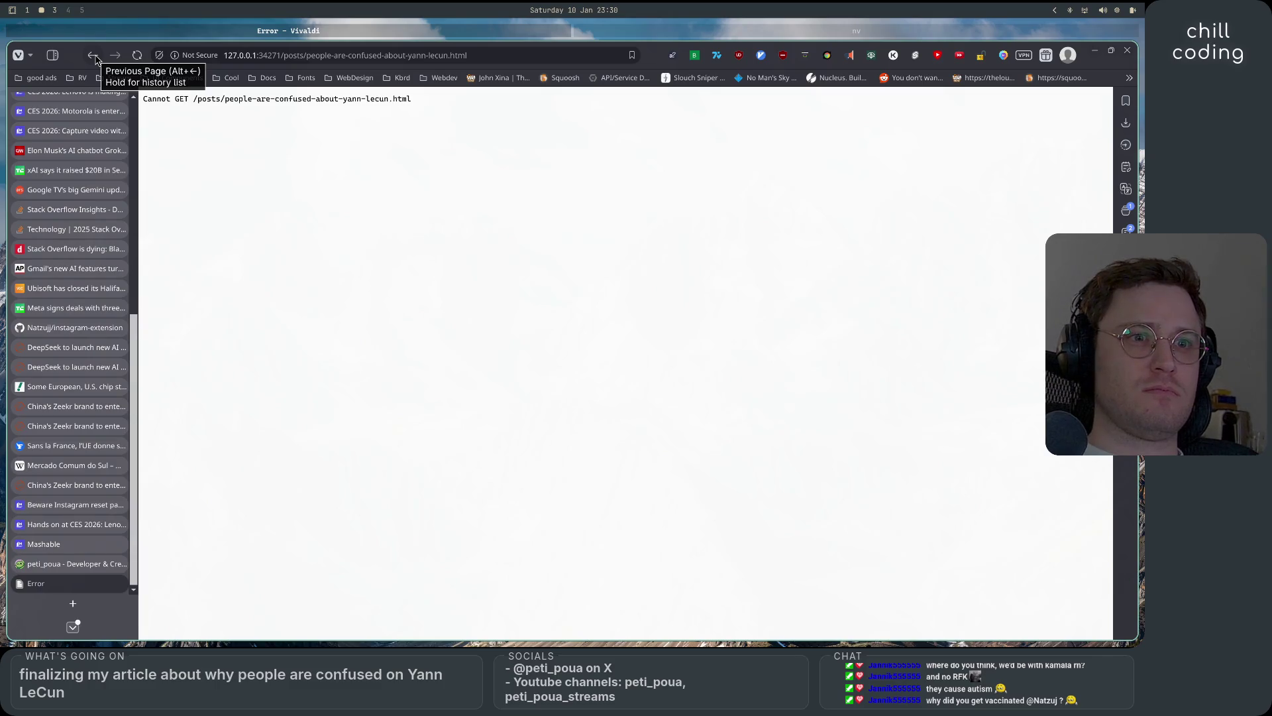
- Go back to the 127.0.0.1:34271 home page and refocus the live-server terminal in Neovim
left_click(95, 56)
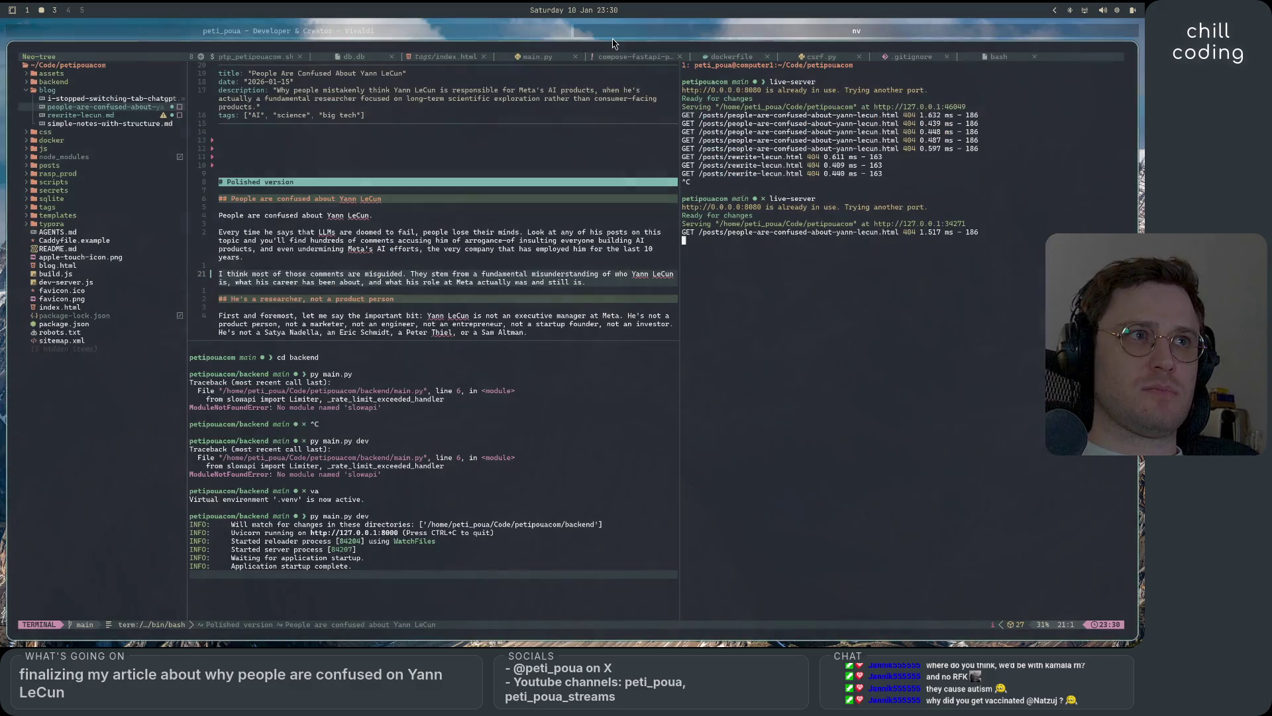
key("alt+Tab")
left_click(782, 296)
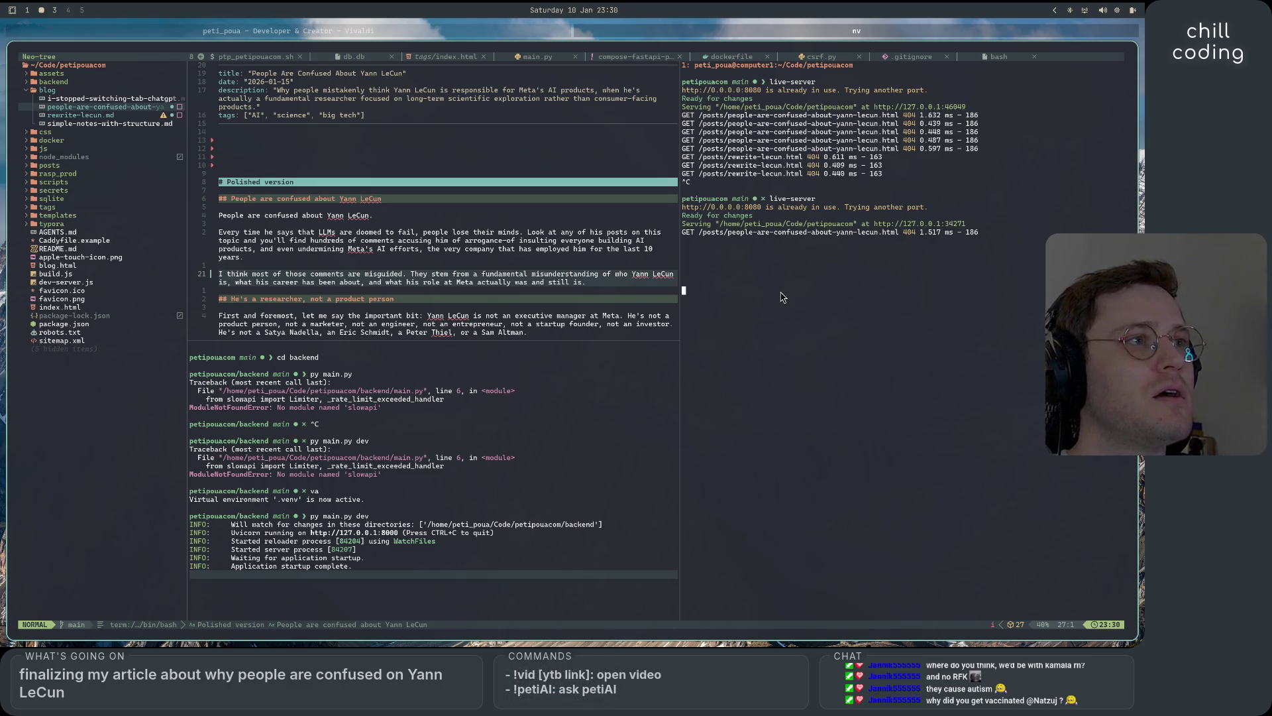
- Stop the running live server and pause to read the article
left_click(793, 338)
key("ctrl+c")
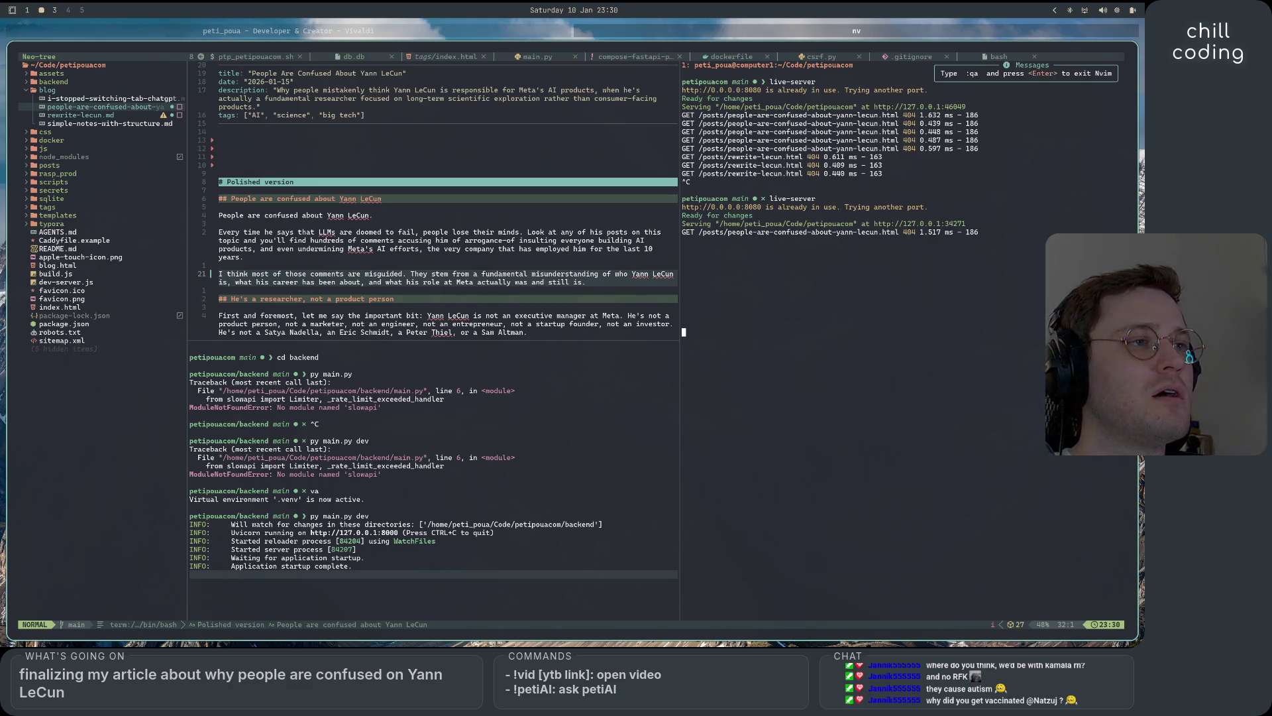
key("i")
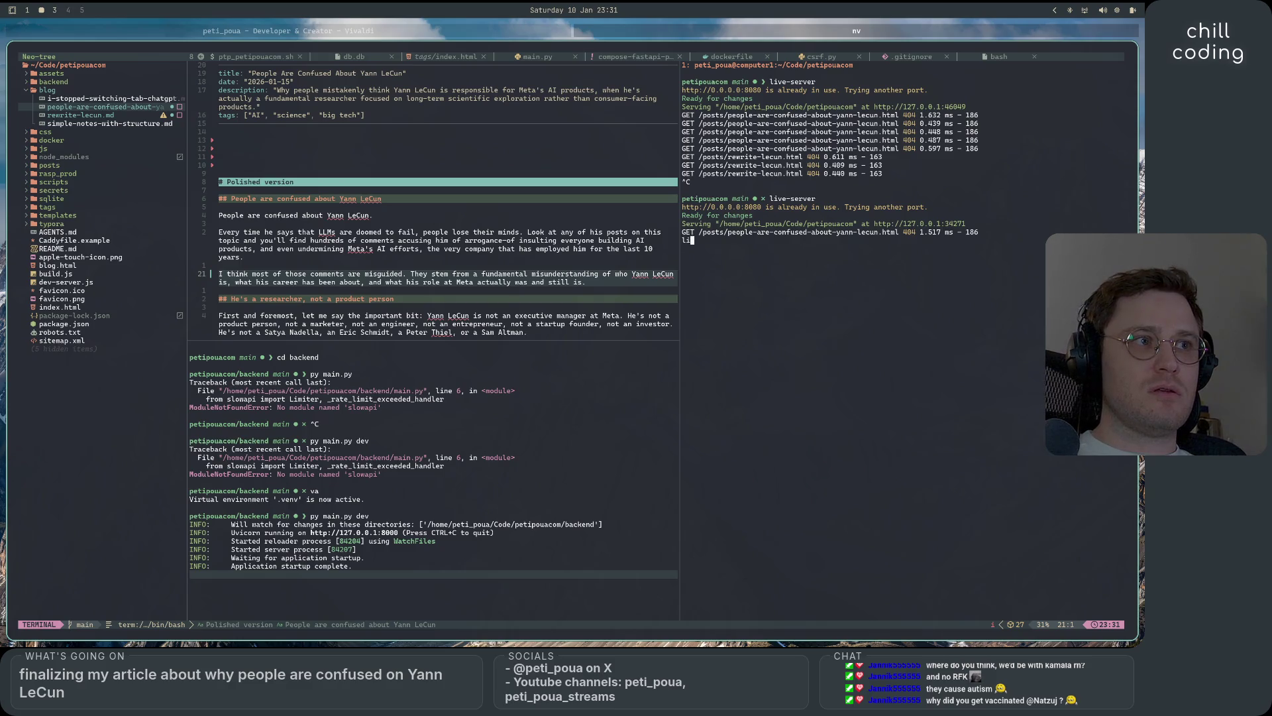
type("ve-server")
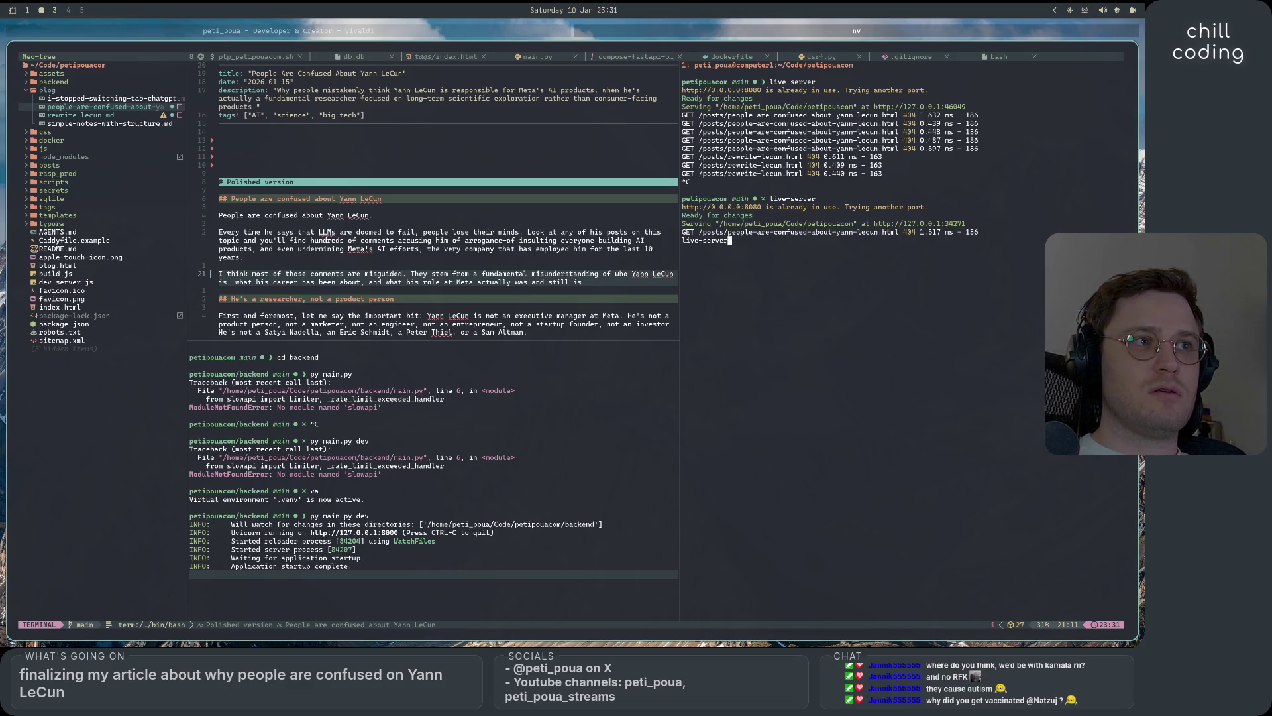
key("ctrl+c")
key("ctrl+c")
key("Up")
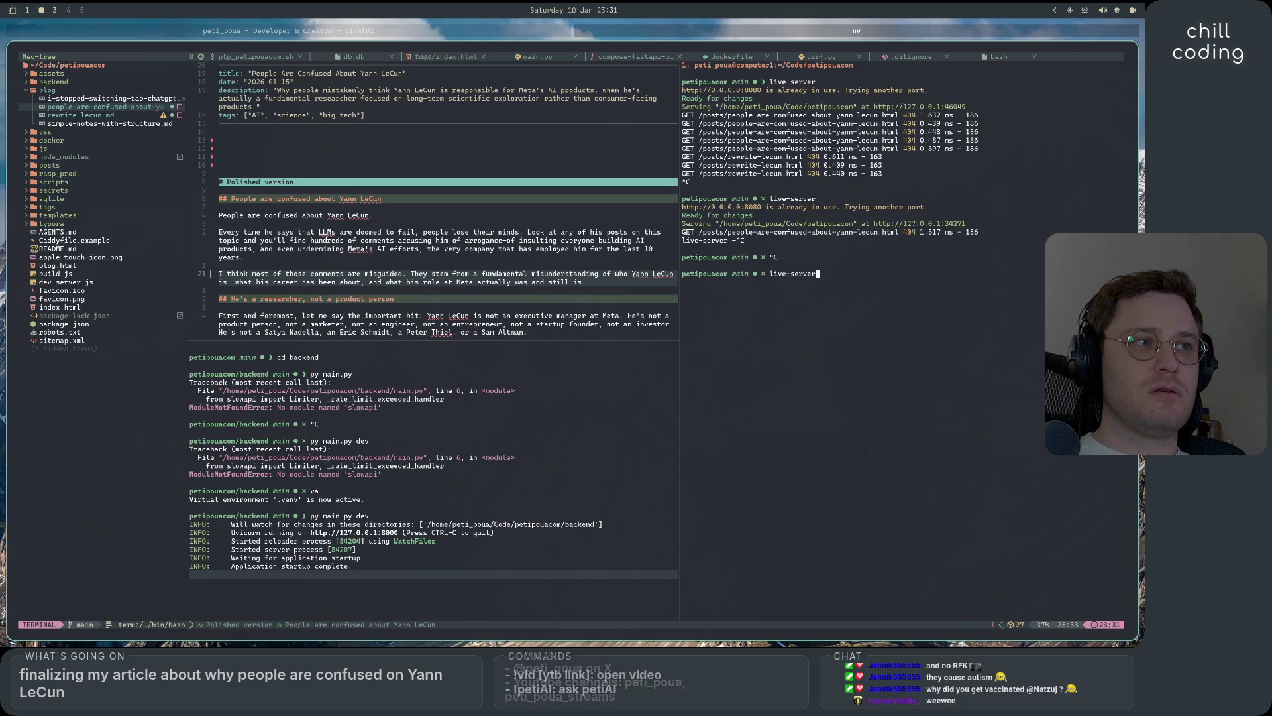
type(" -p")
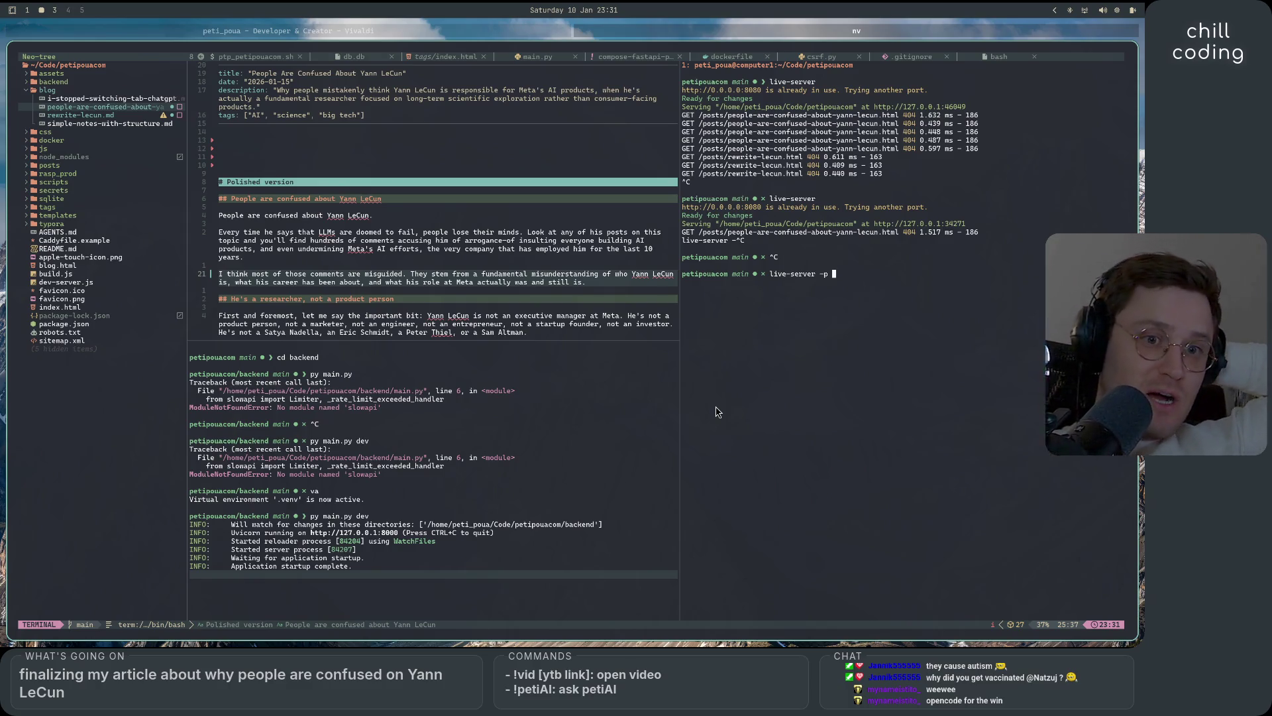
left_click(752, 454)
scroll(752, 453, "down", 9)
scroll(753, 454, "up", 9)
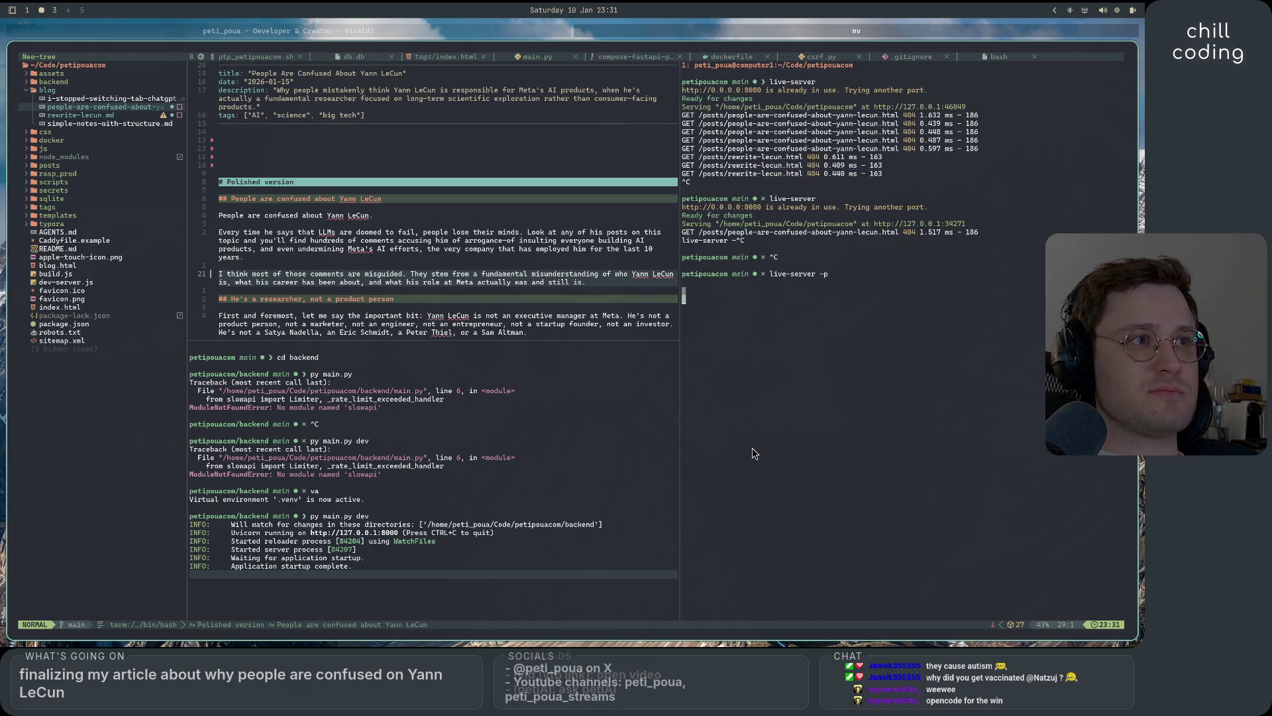
scroll(463, 307, "down", 8)
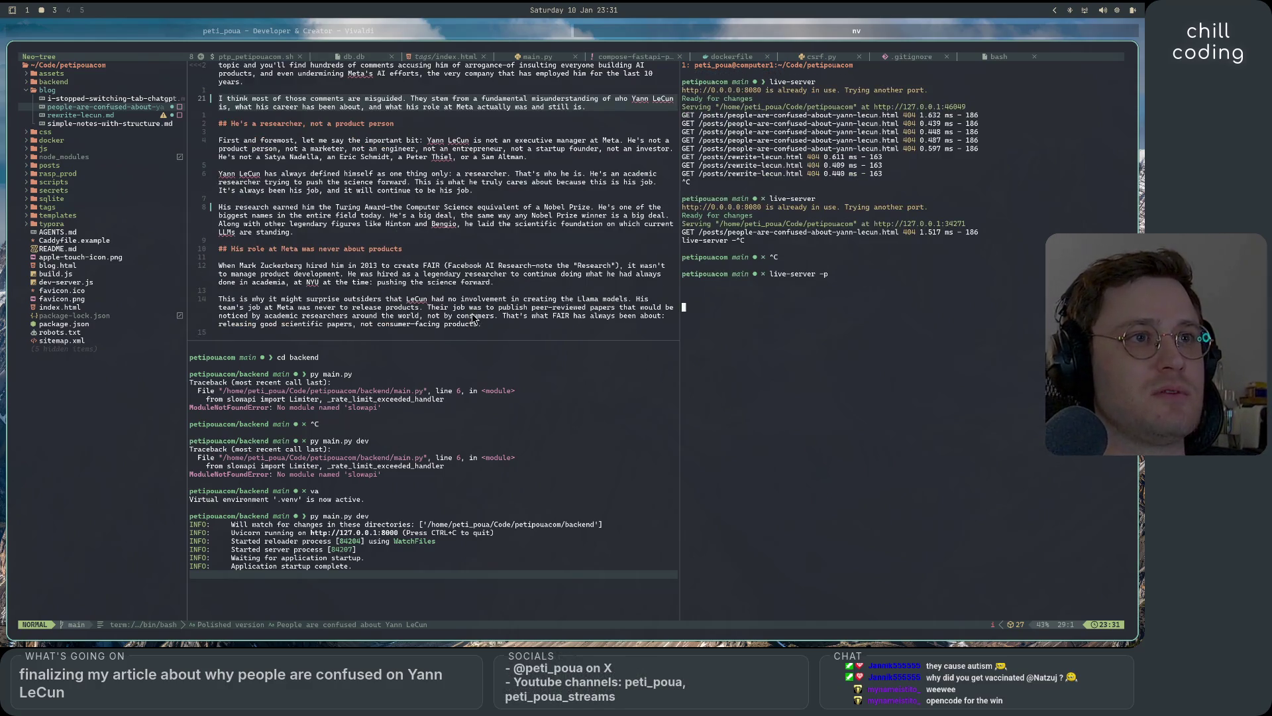
scroll(467, 313, "up", 4)
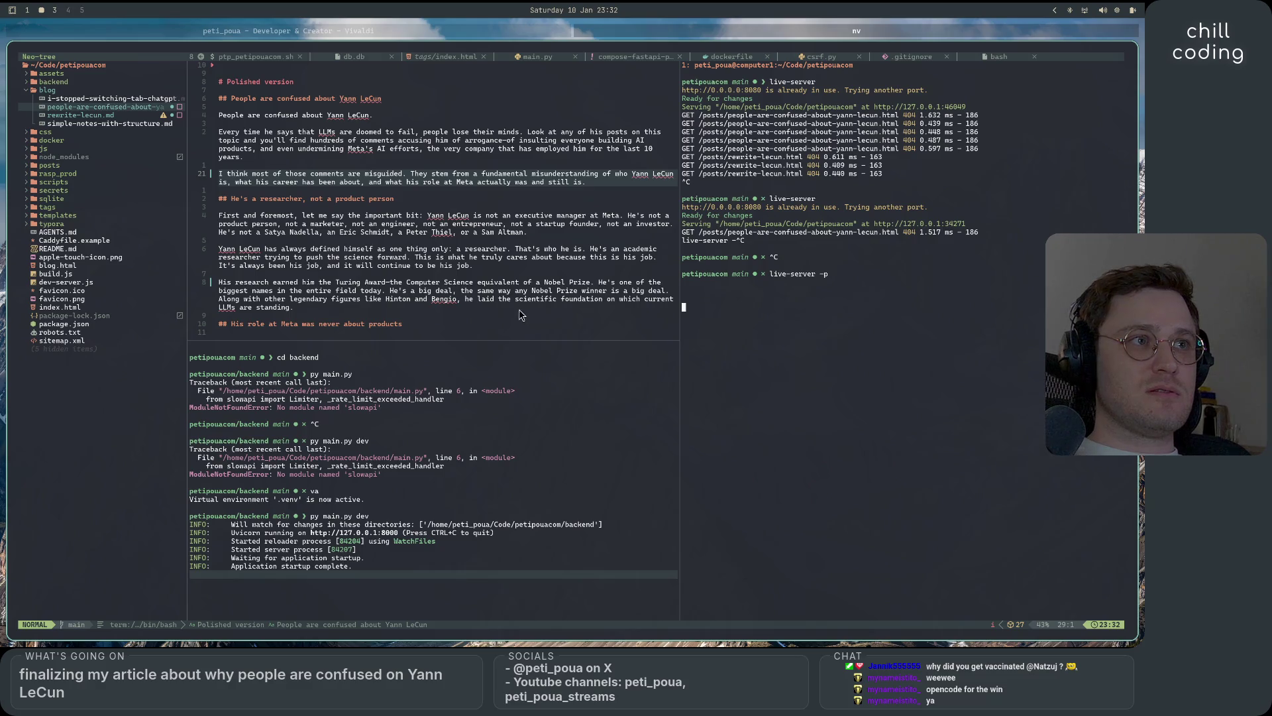
scroll(519, 316, "down", 3)
scroll(519, 315, "down", 3)
scroll(521, 315, "down", 3)
scroll(520, 316, "down", 3)
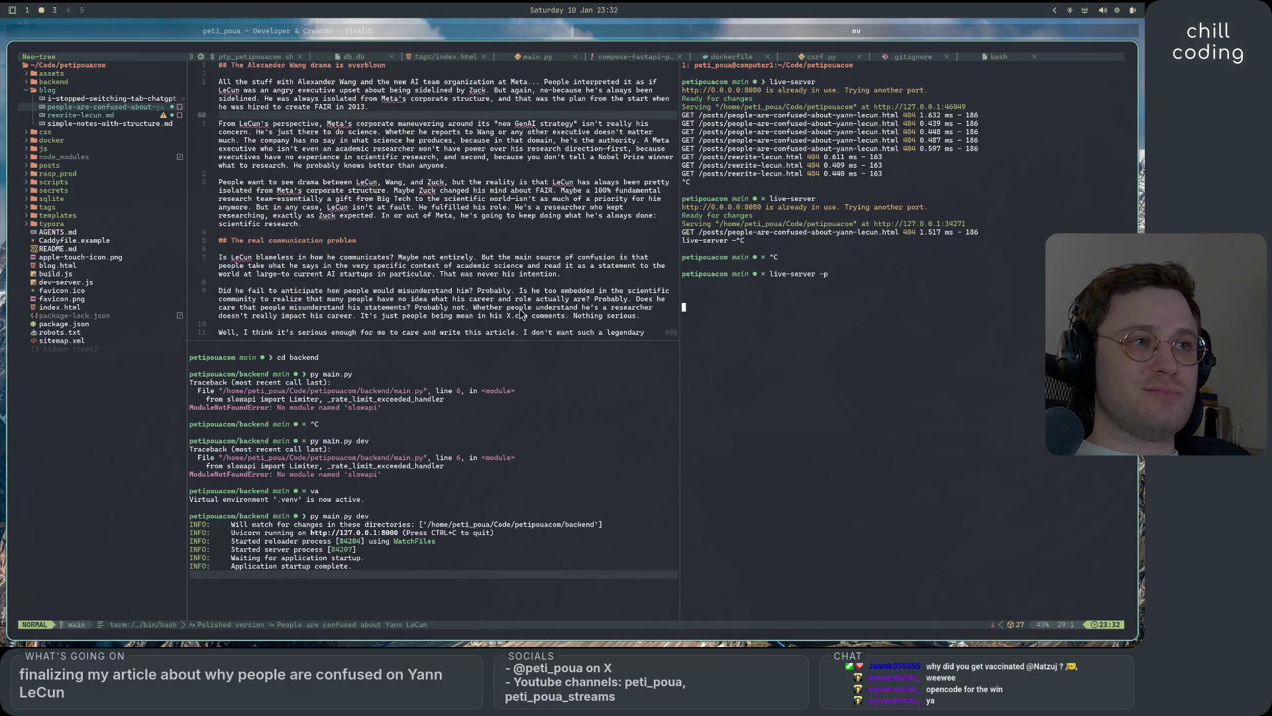
scroll(519, 316, "up", 3)
scroll(519, 316, "up", 3)
scroll(520, 314, "up", 3)
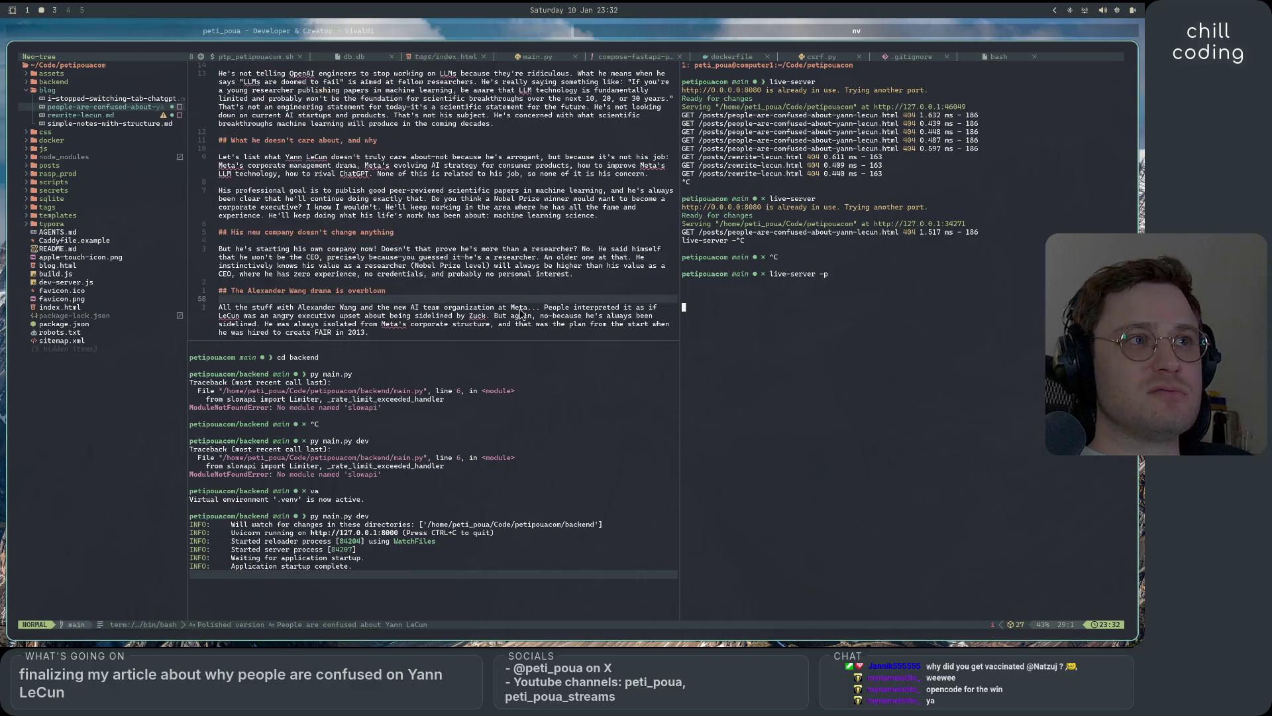
scroll(519, 316, "up", 1)
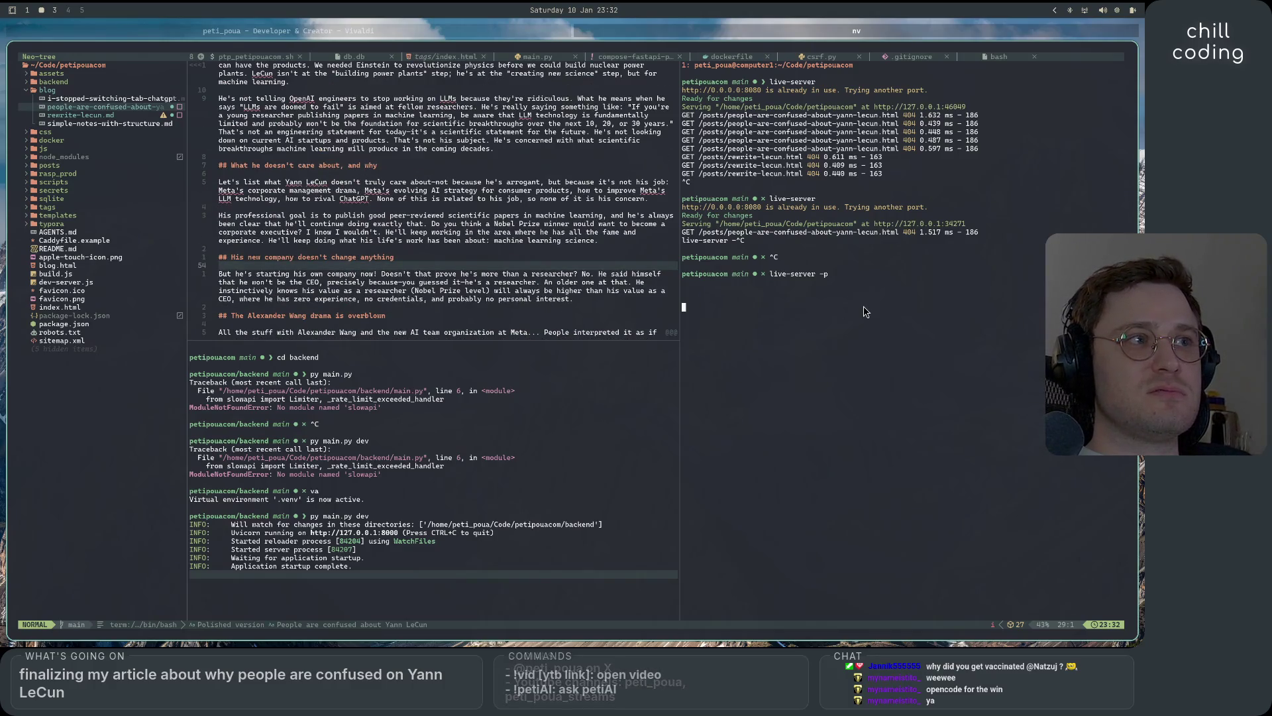
- Run live-server -p 8070, see the site fail in Vivaldi, and stop that server again
left_click(870, 278)
key("i")
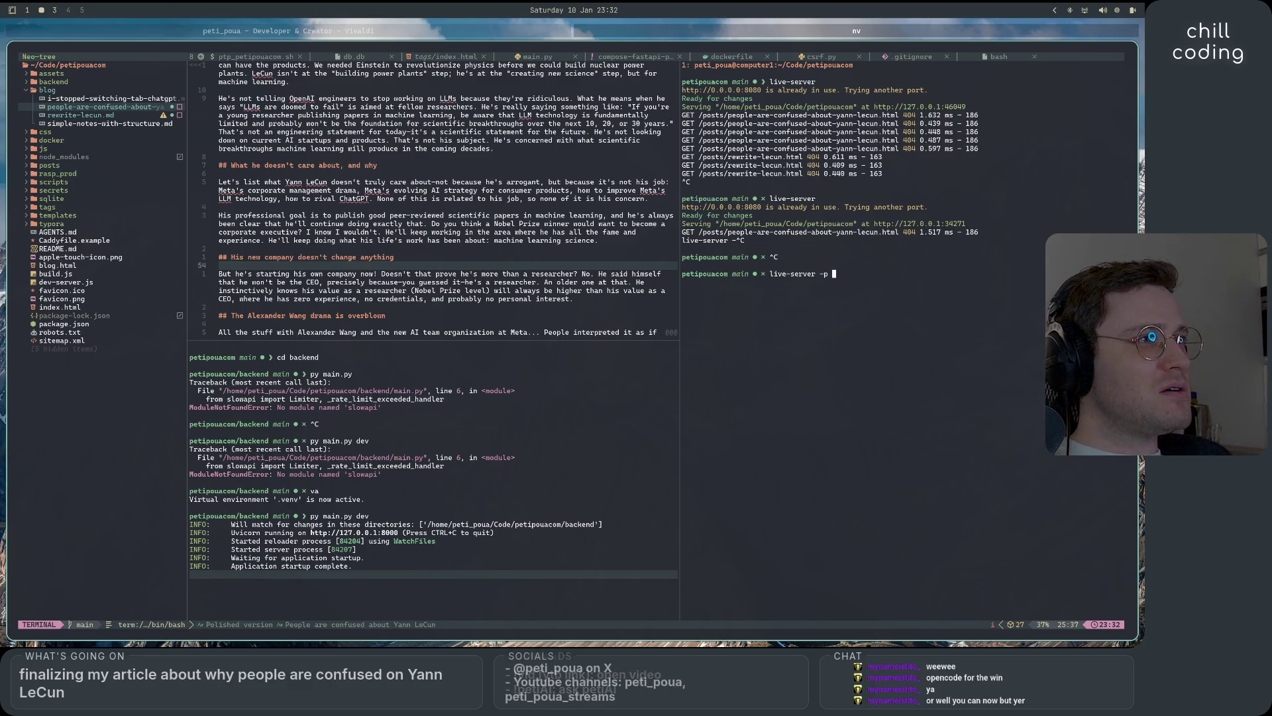
type("80")
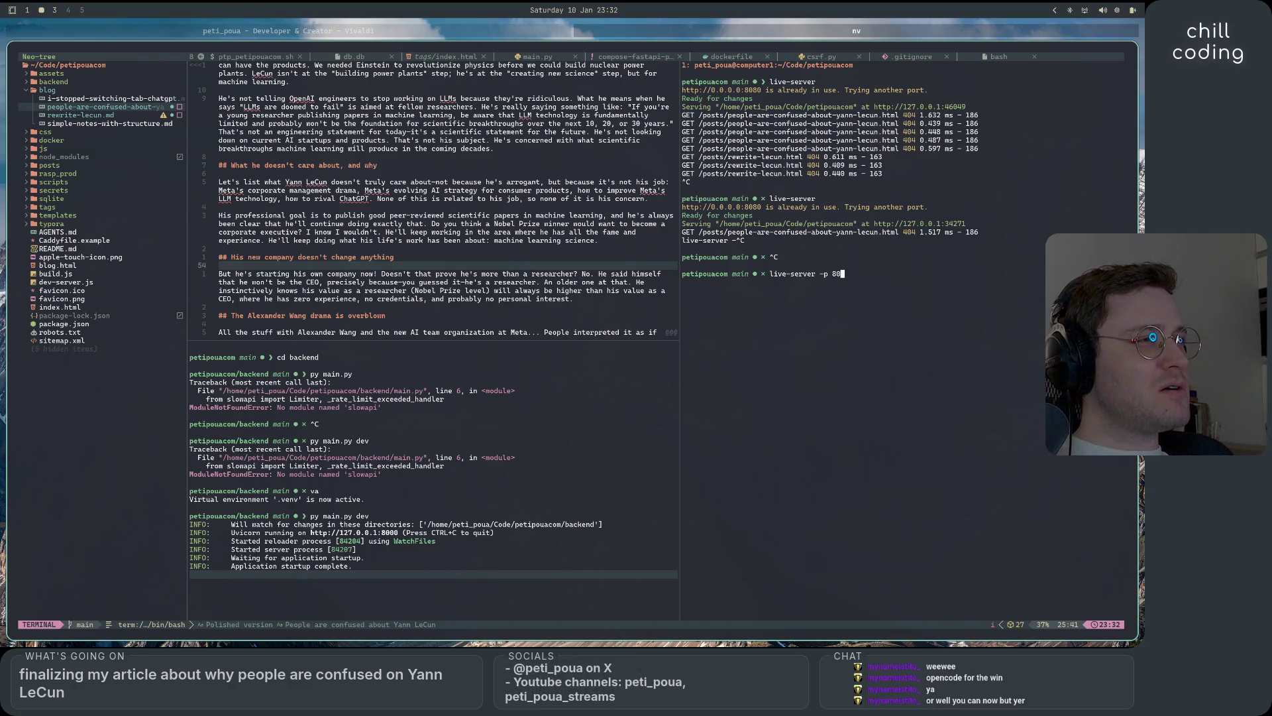
type("7070")
key("Return")
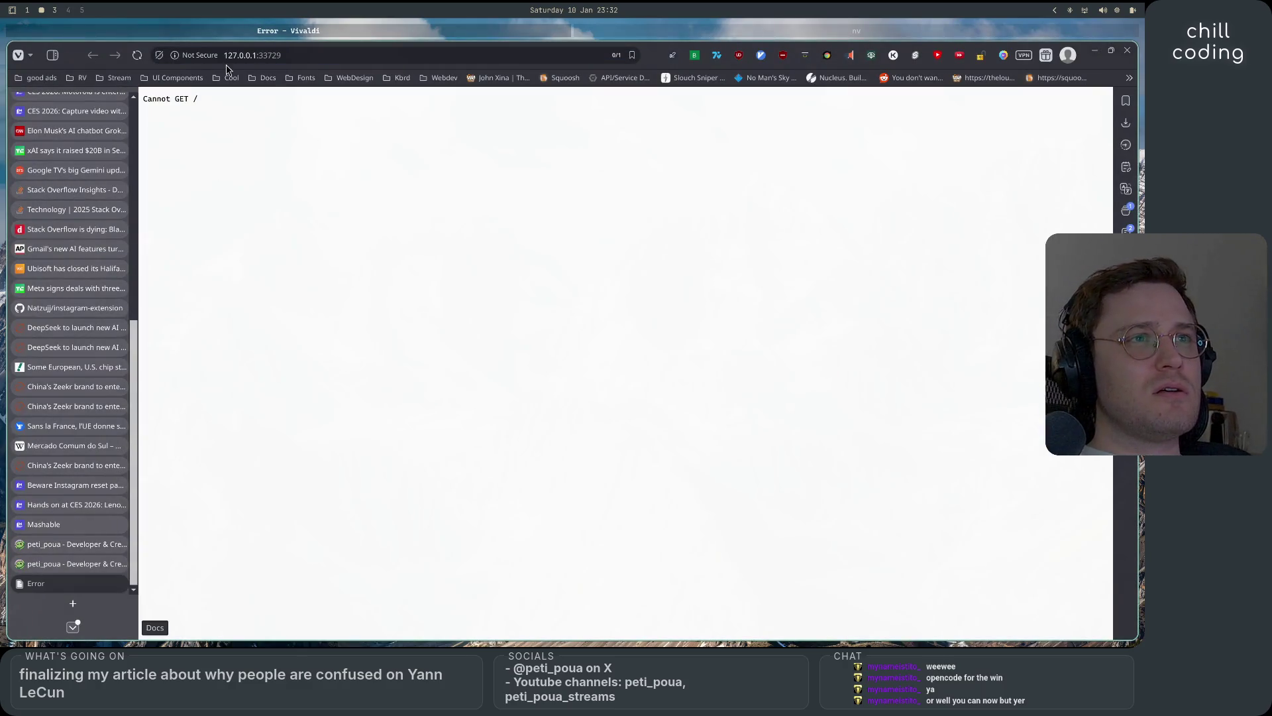
key("alt+Tab")
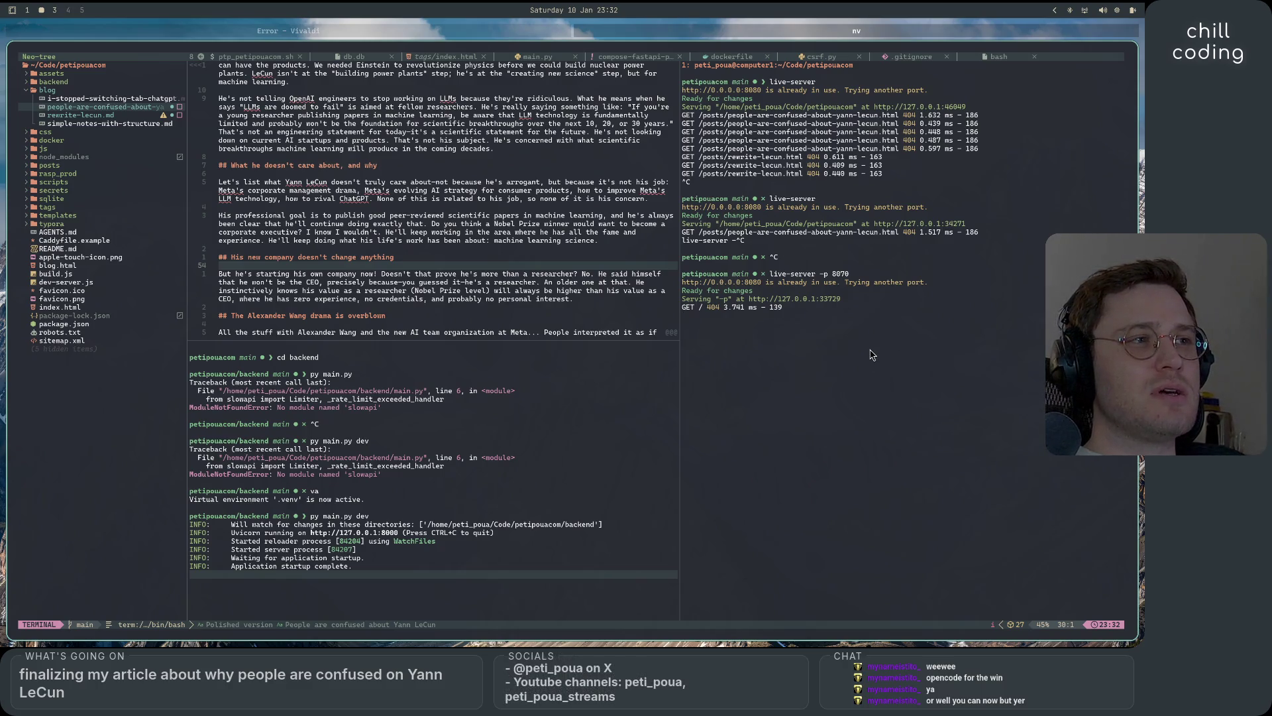
key("ctrl+c")
key("ctrl+c")
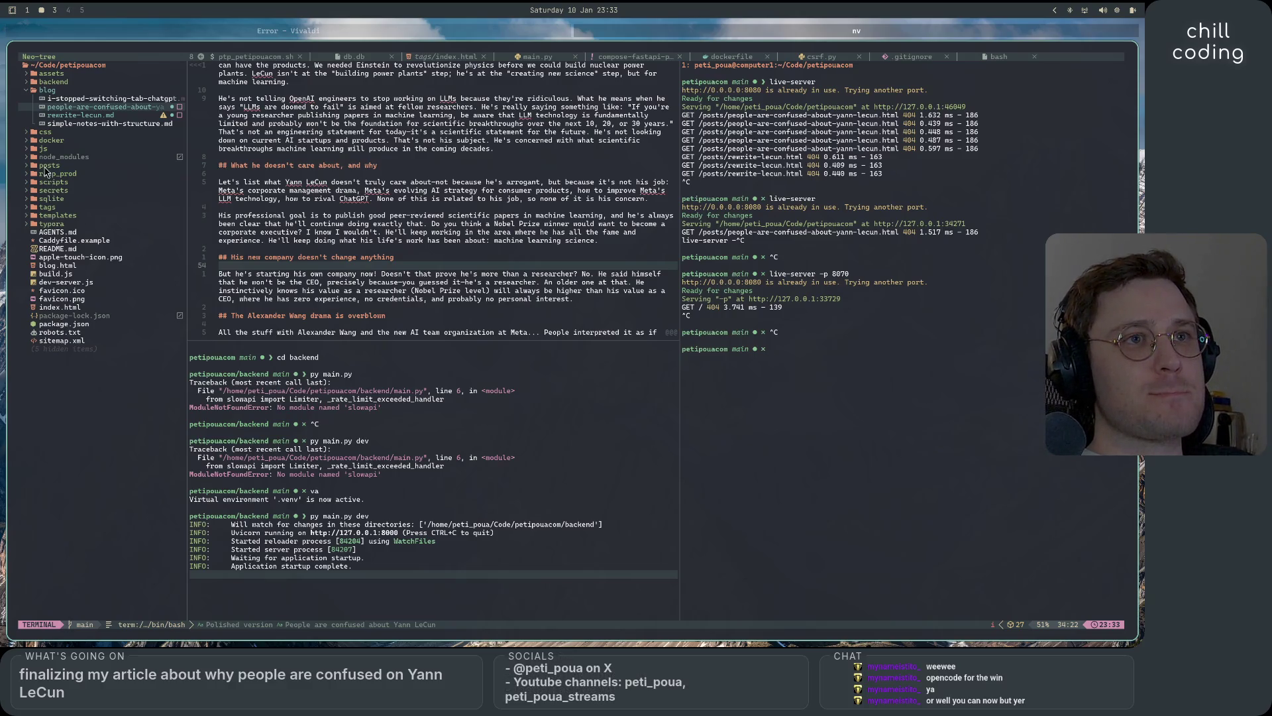
- Open backend/main.py from the Neo-tree file explorer
left_click(34, 150)
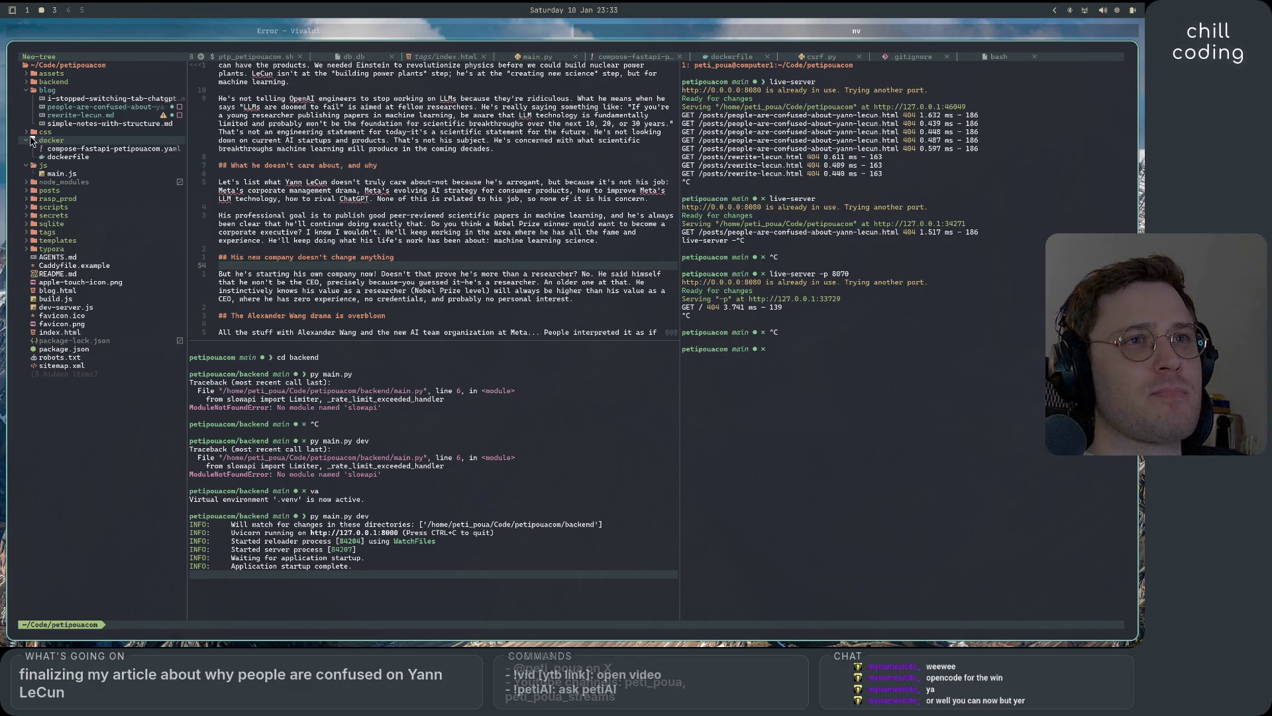
left_click(35, 82)
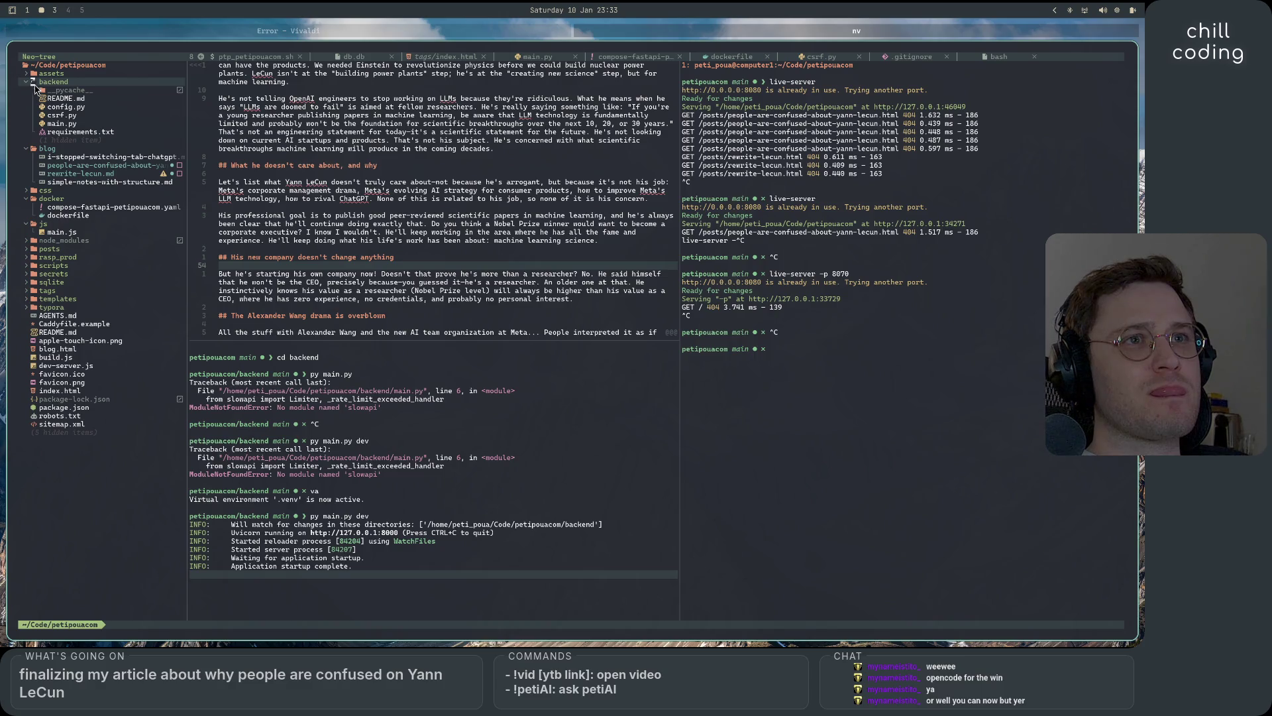
double_click(68, 124)
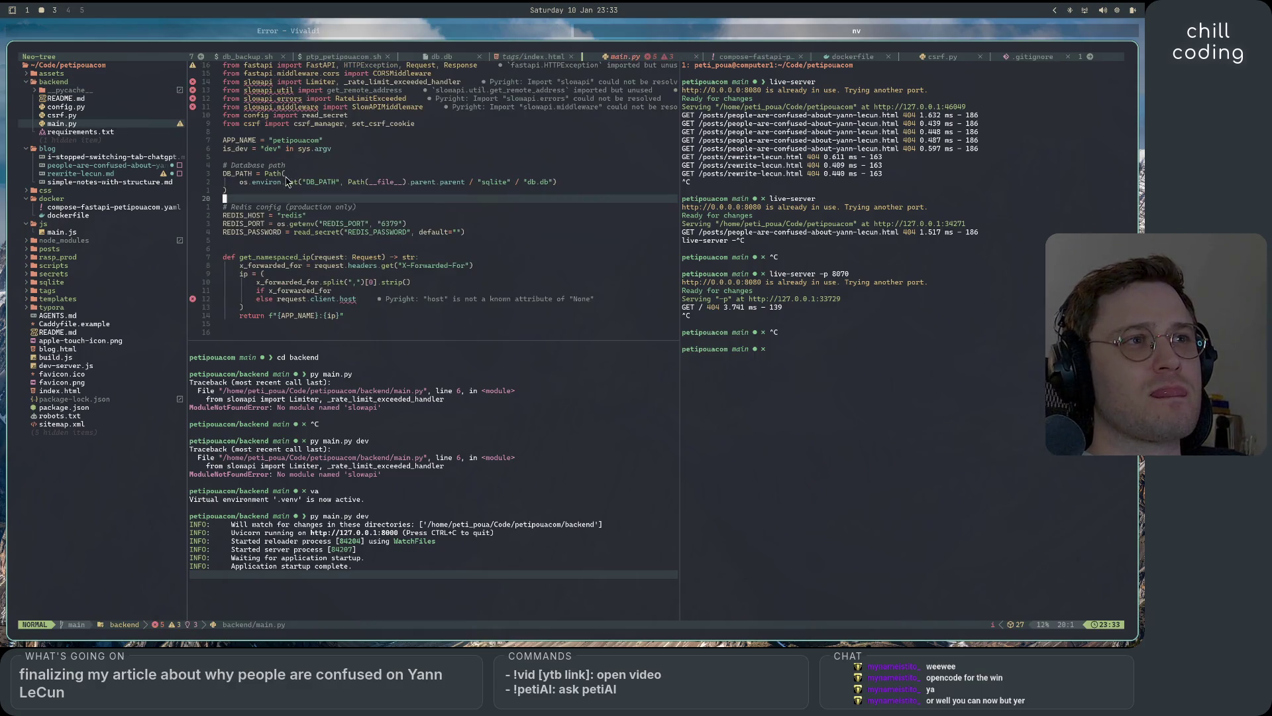
scroll(473, 307, "down", 10)
scroll(473, 307, "down", 5)
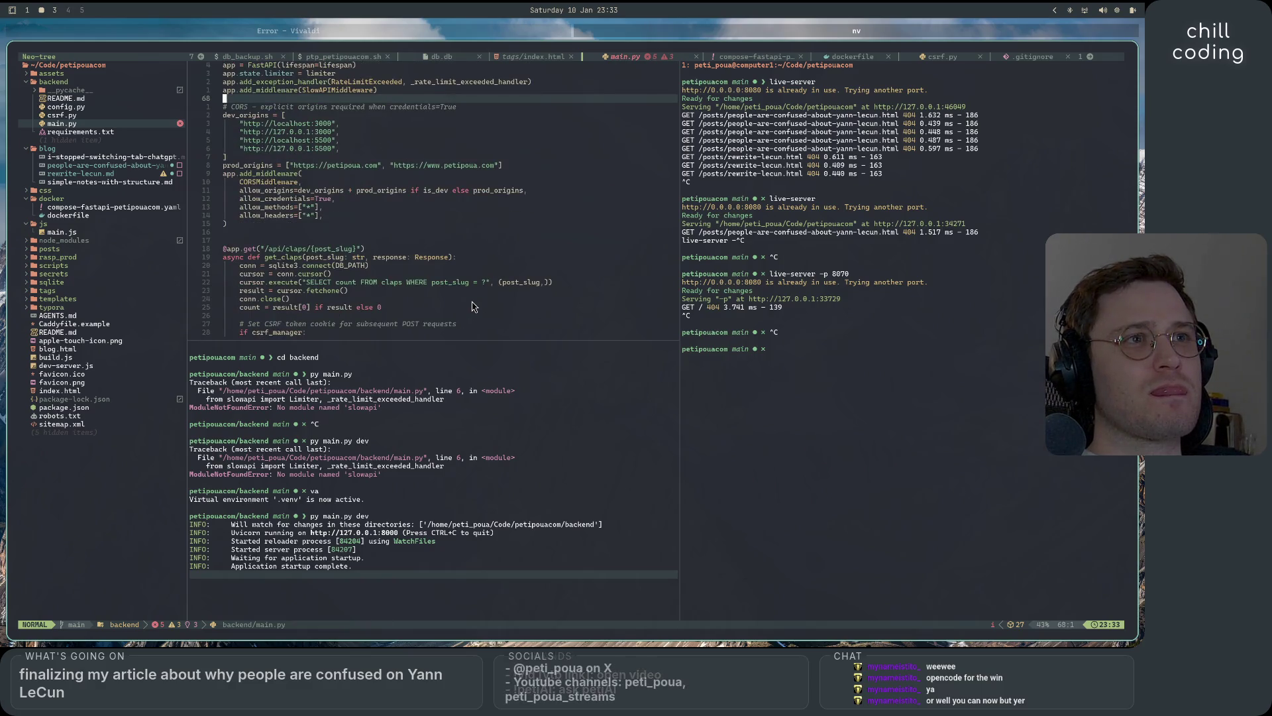
scroll(474, 306, "up", 5)
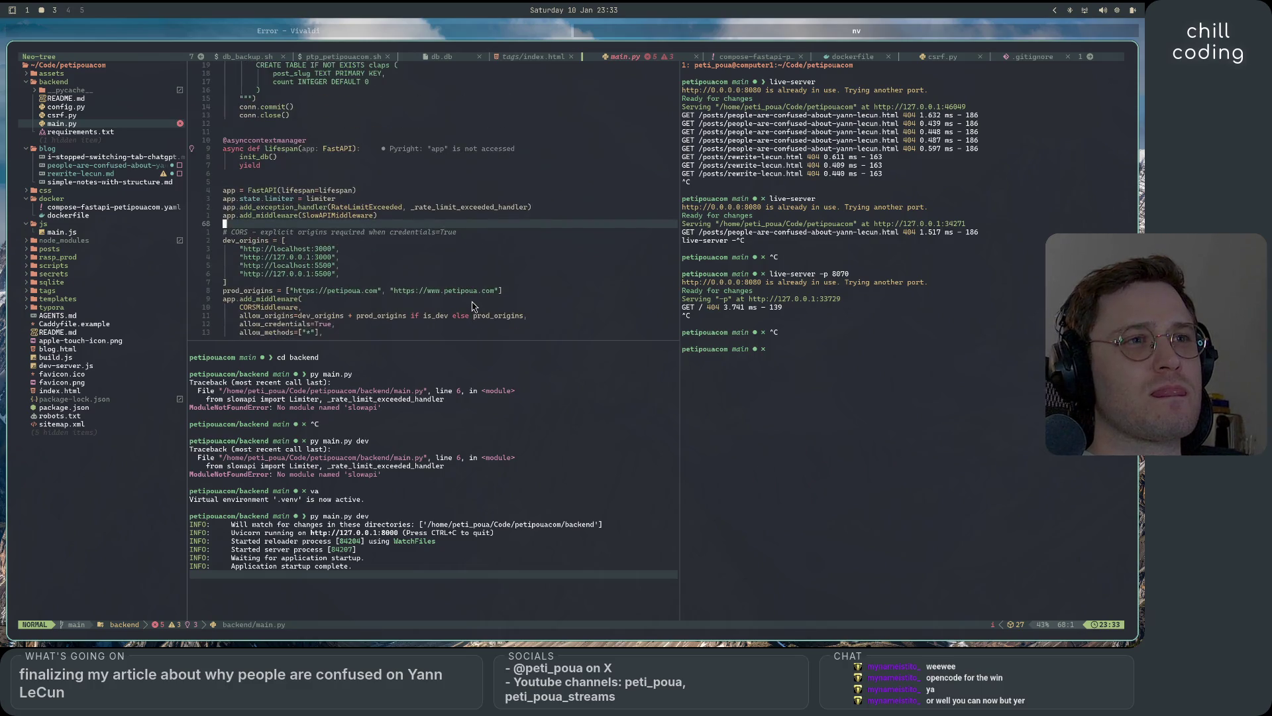
scroll(474, 307, "down", 8)
scroll(473, 306, "down", 8)
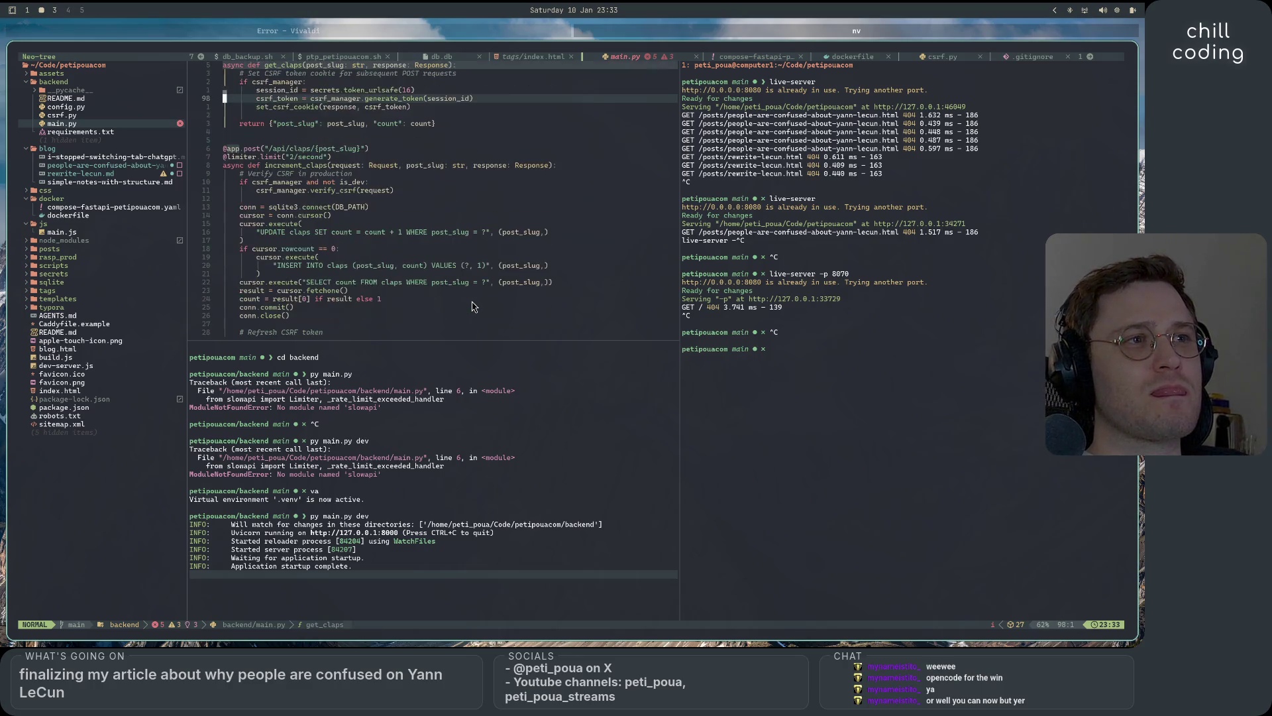
scroll(473, 306, "down", 7)
scroll(474, 306, "down", 1)
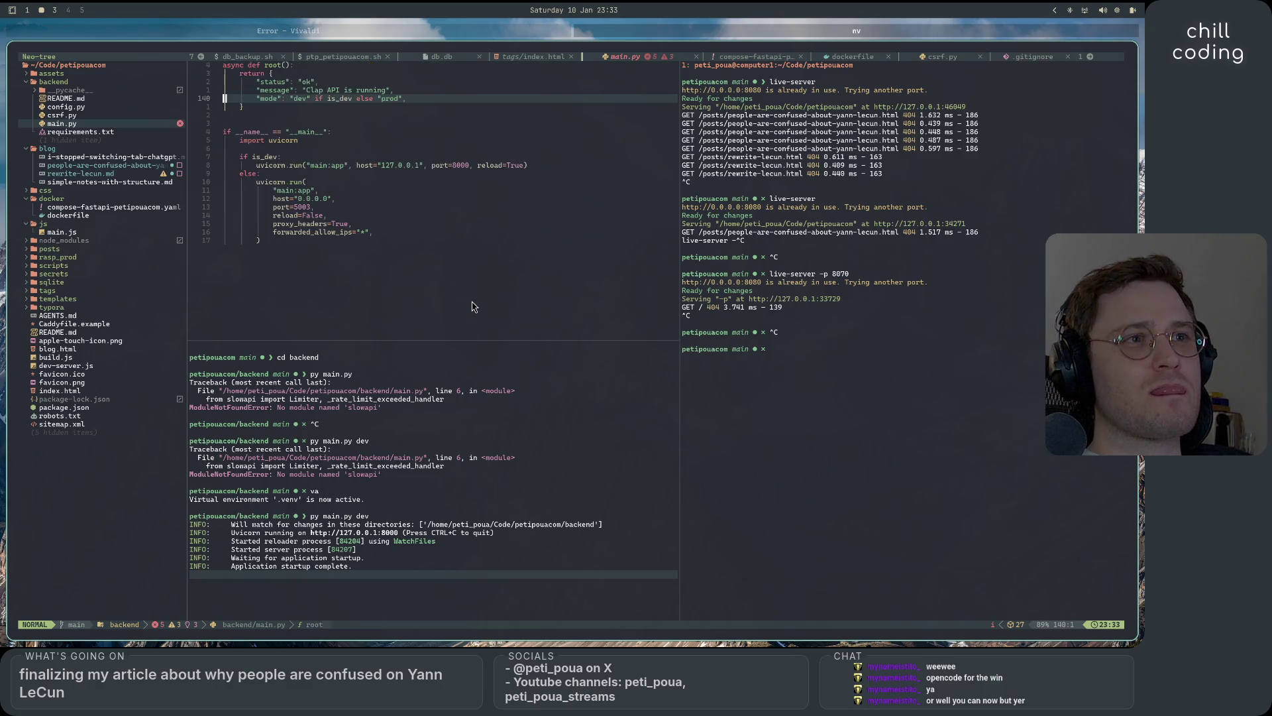
scroll(473, 307, "down", 1)
scroll(474, 306, "down", 2)
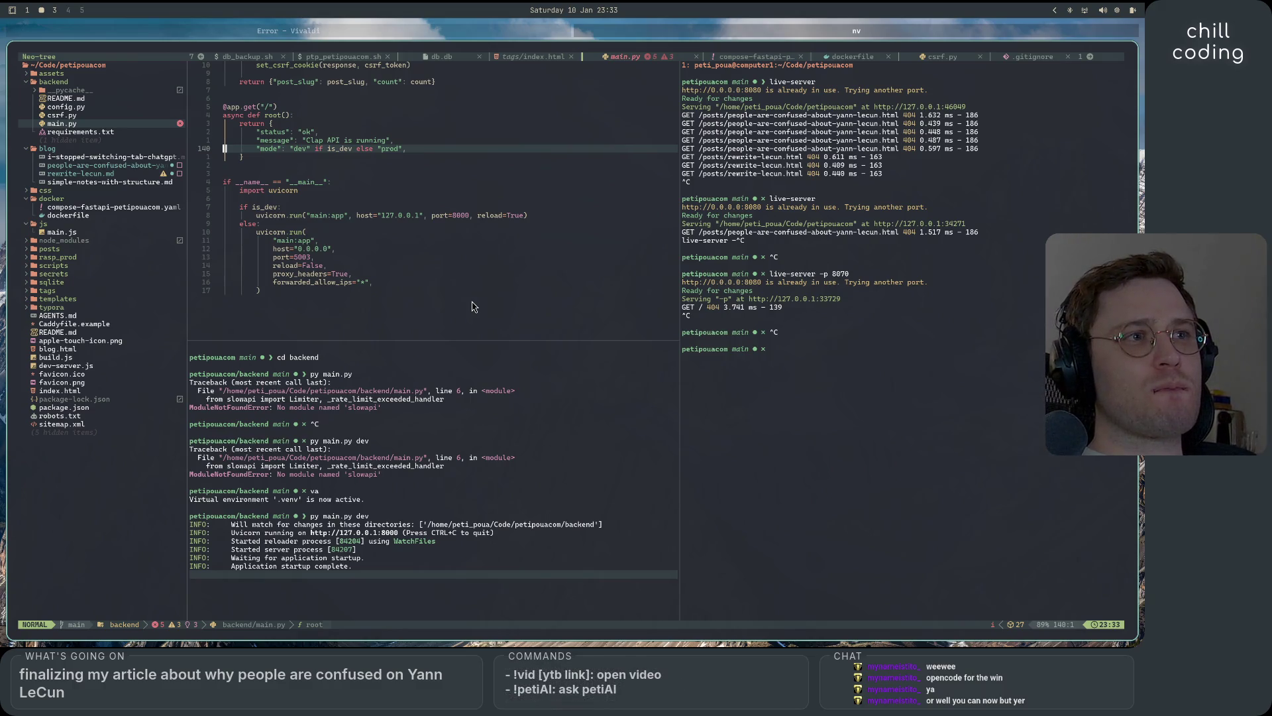
- Locate the uvicorn.run block showing the dev server on port 8000, then focus the terminal
left_click(463, 223)
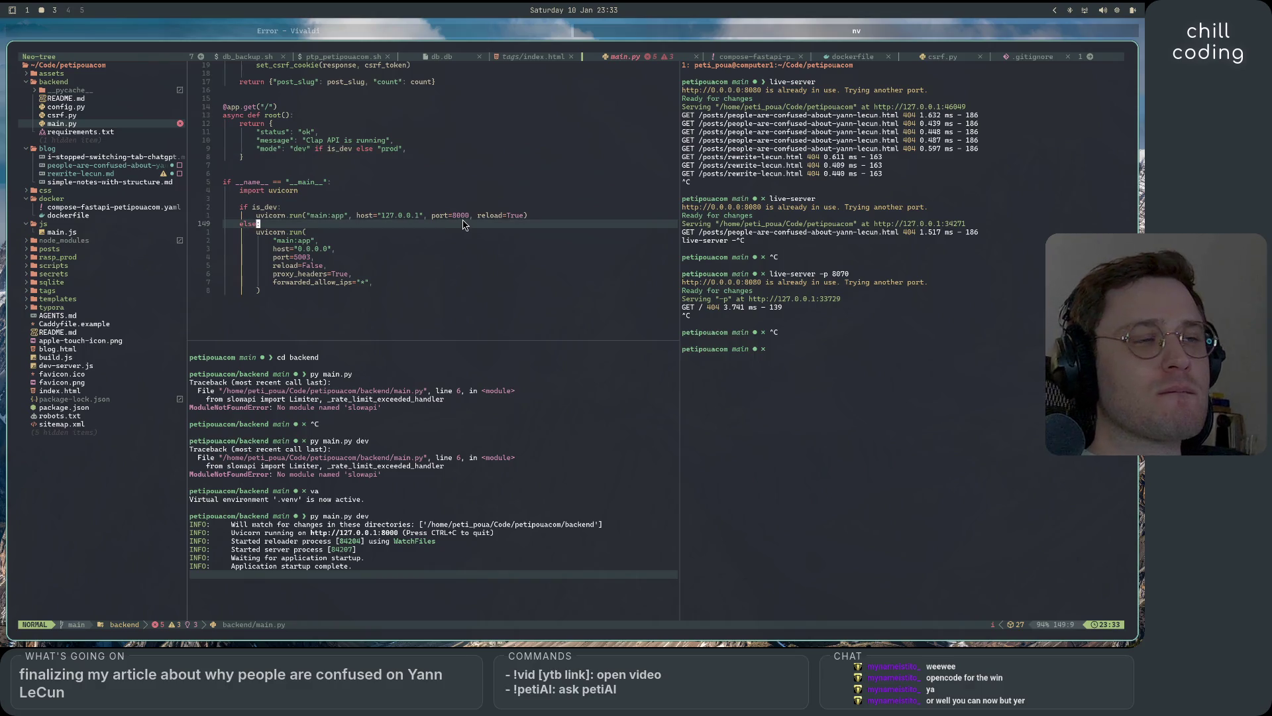
left_click(464, 216)
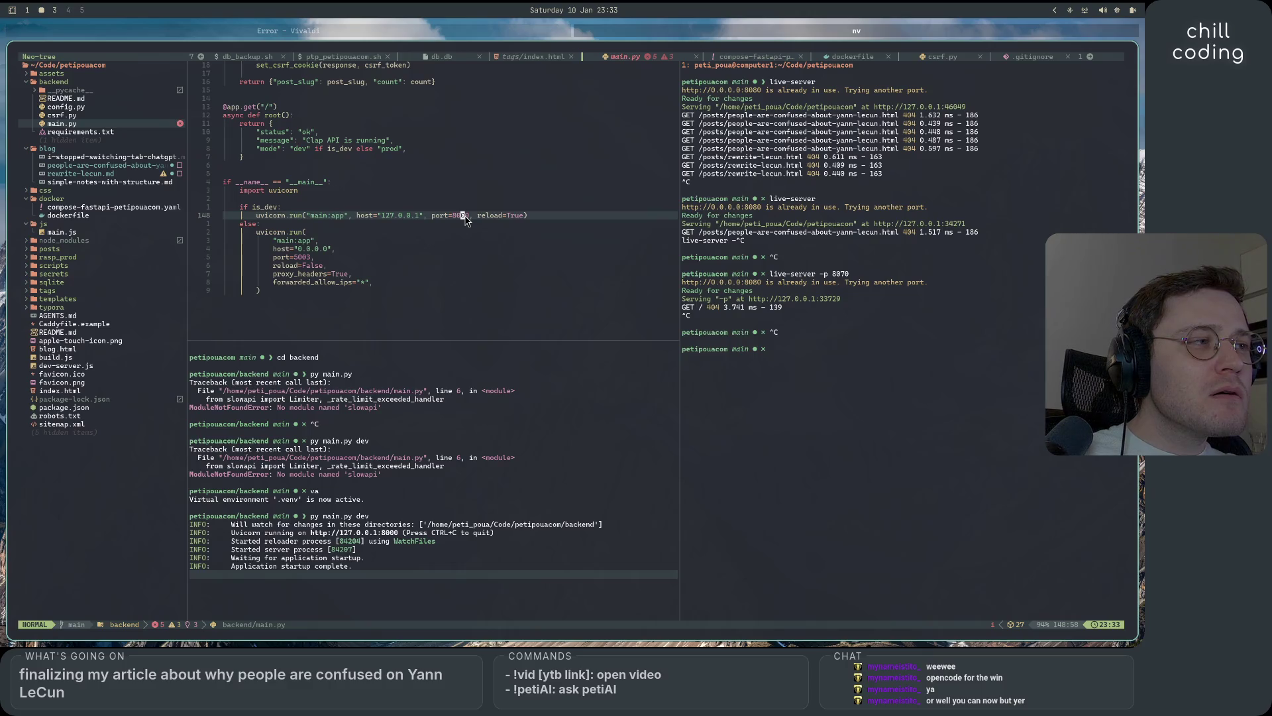
left_click(944, 410)
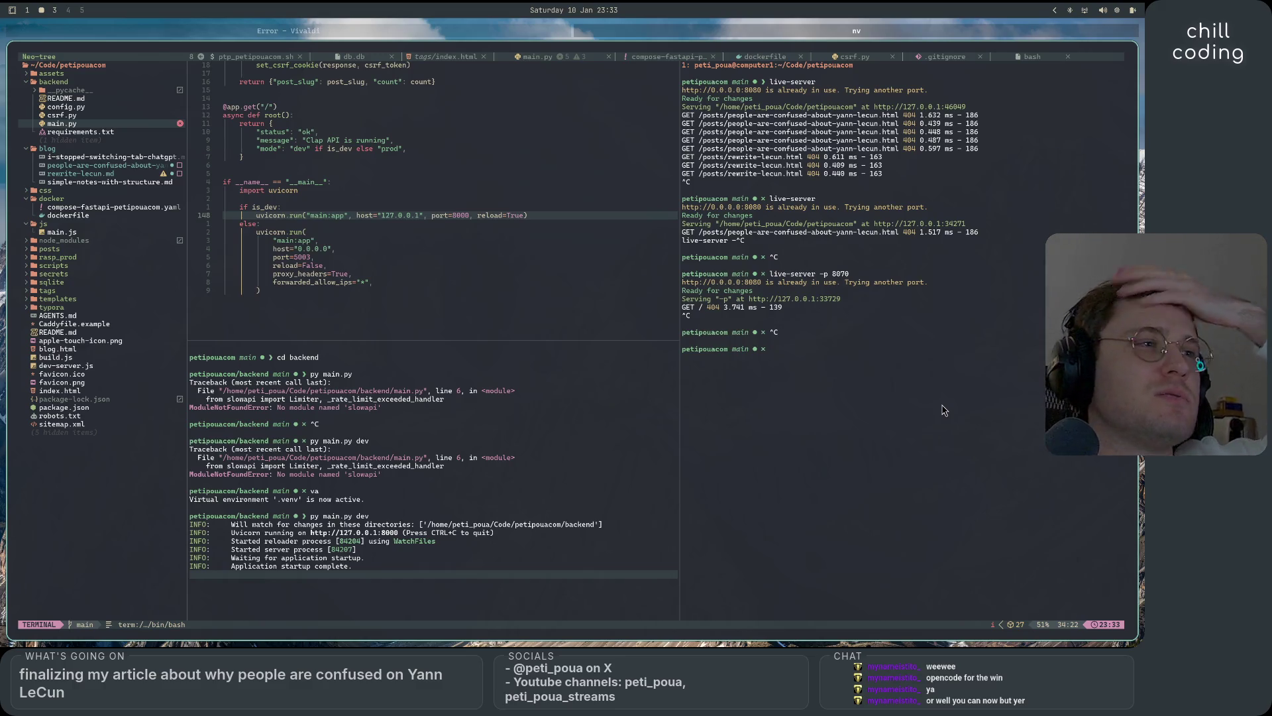
type("cl")
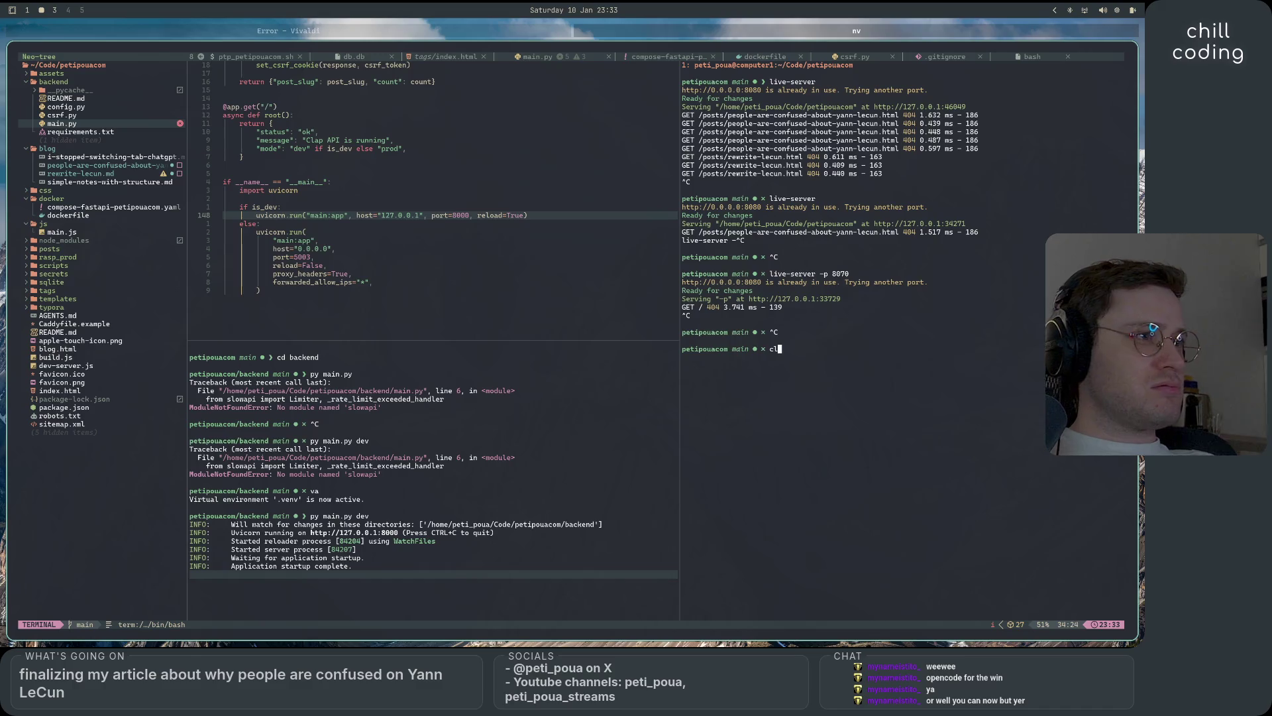
type("aude")
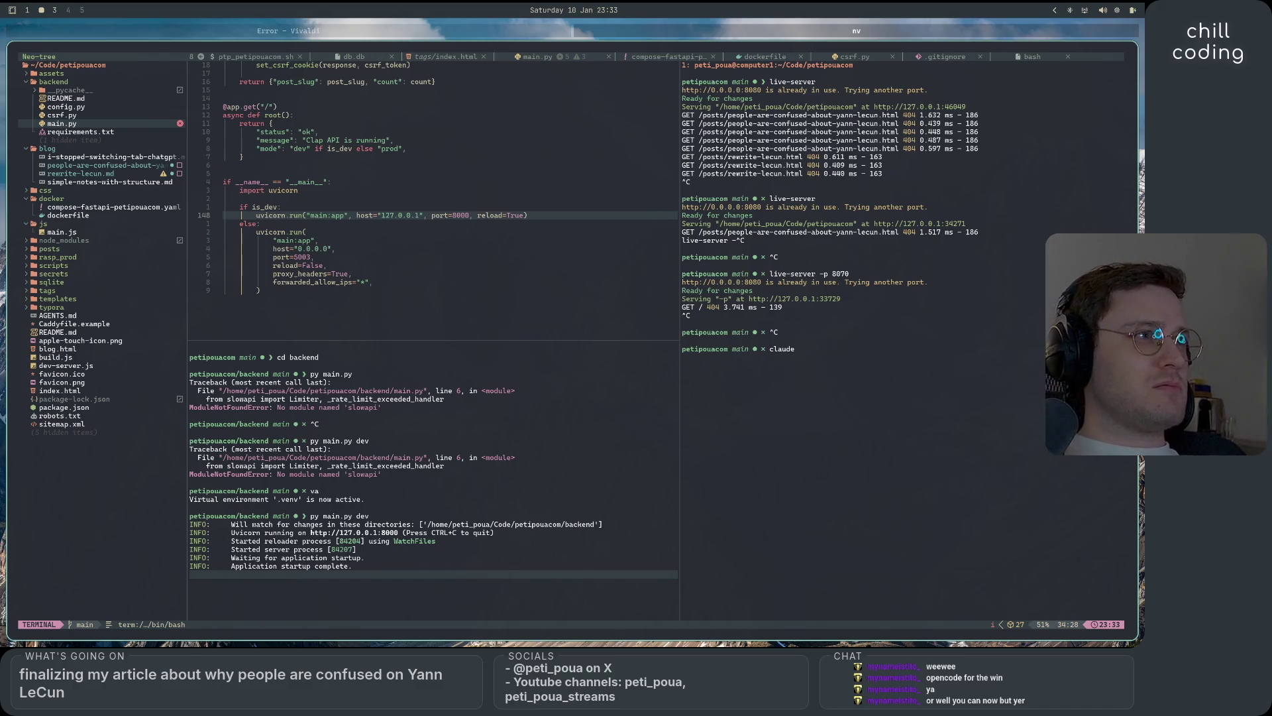
- Ask the 'or' AI helper how to make live-server use port 8070 instead of 8080
key("BackSpace")
key("BackSpace")
key("BackSpace")
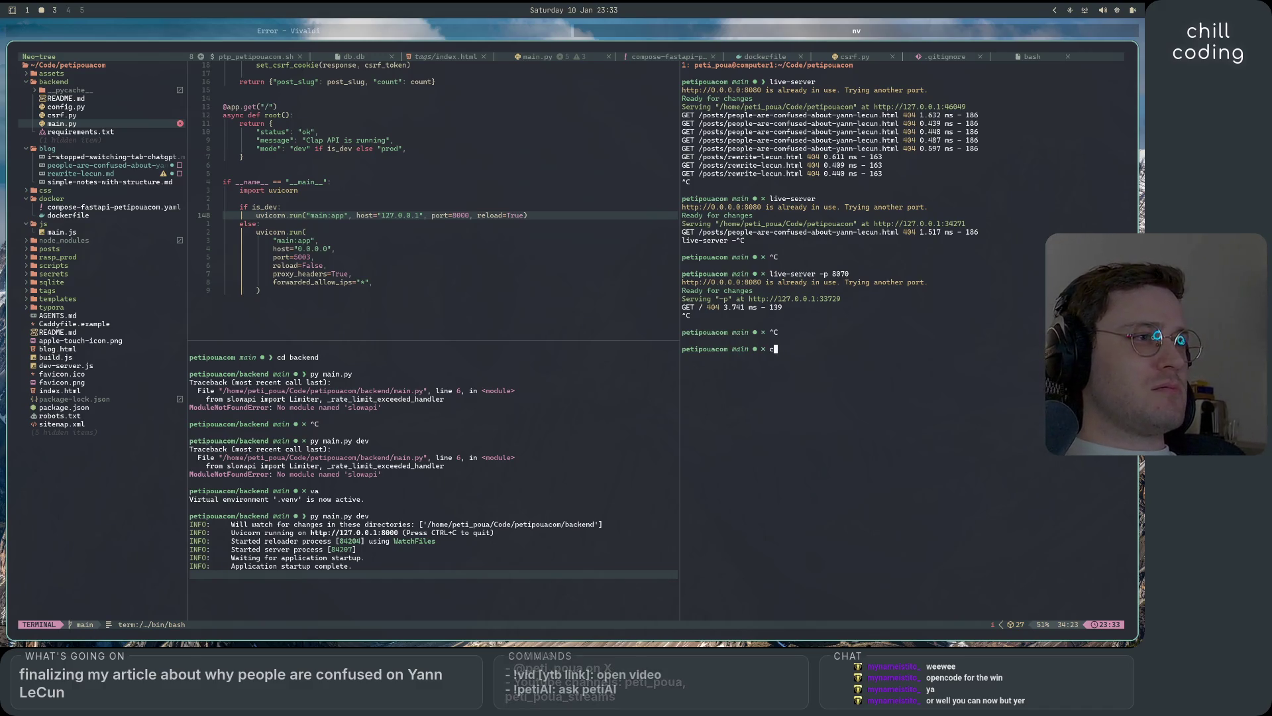
type("or how to make the live-")
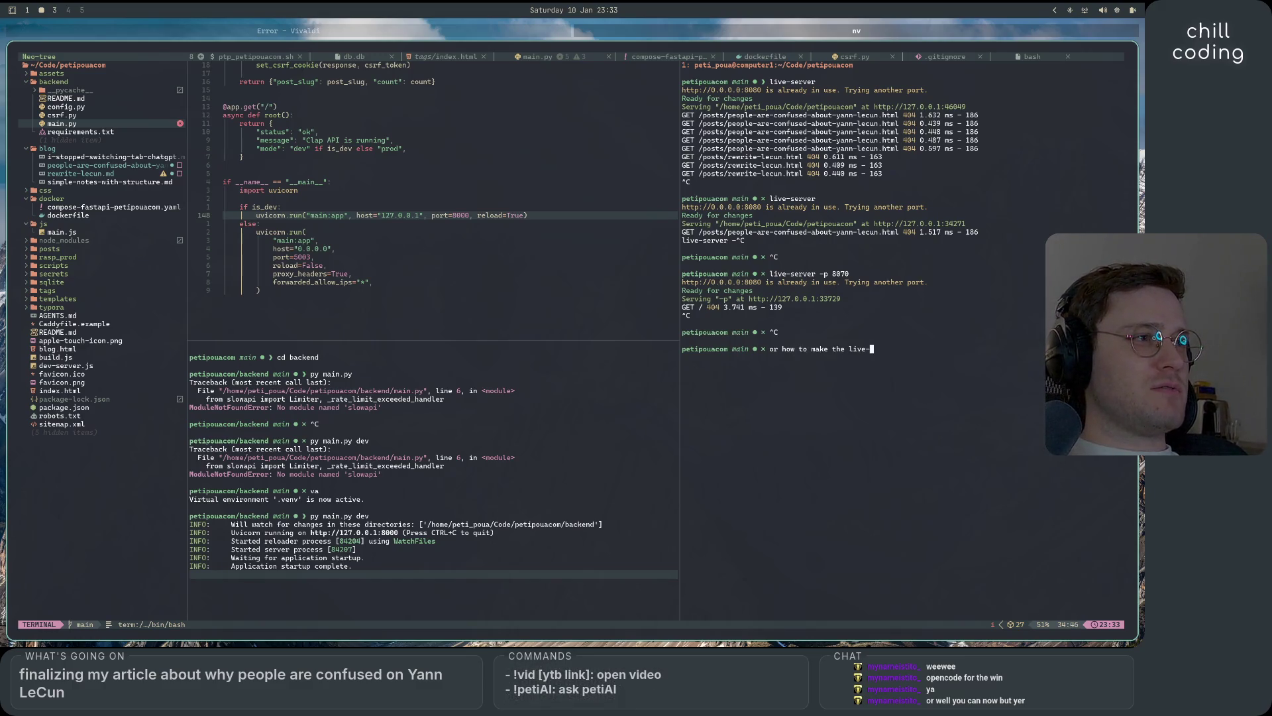
type("server (from")
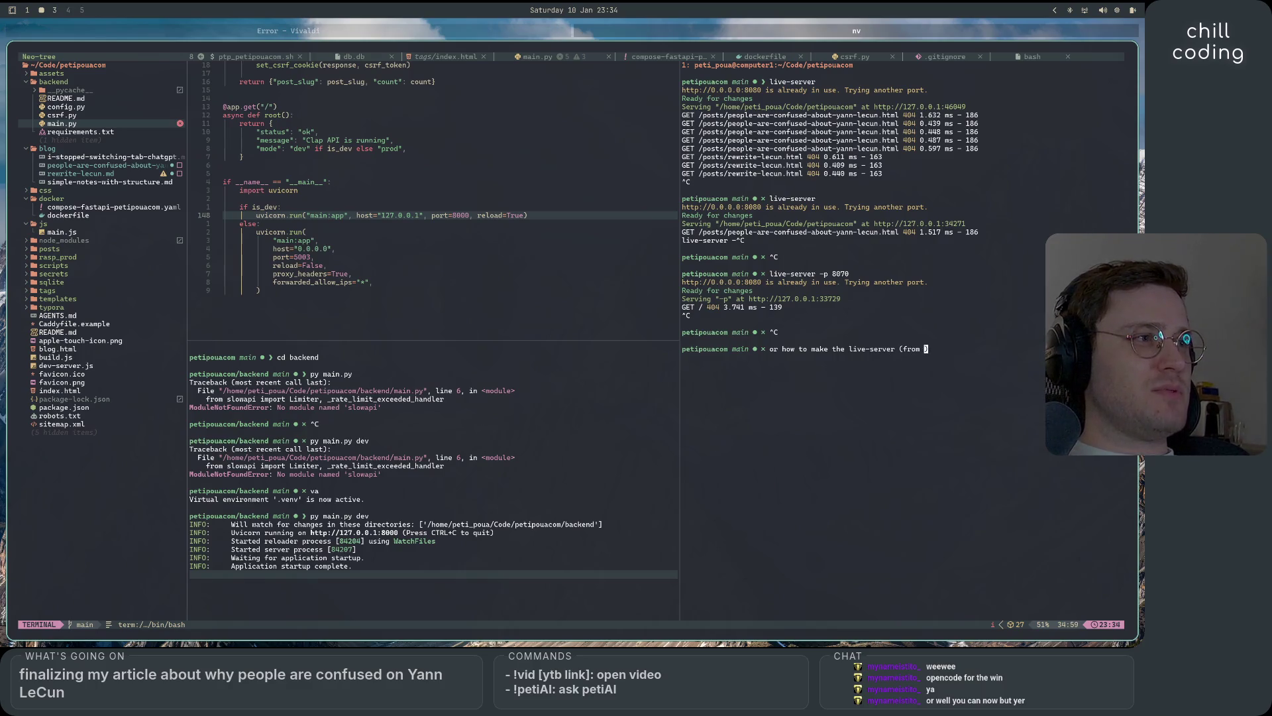
type(" npm) ")
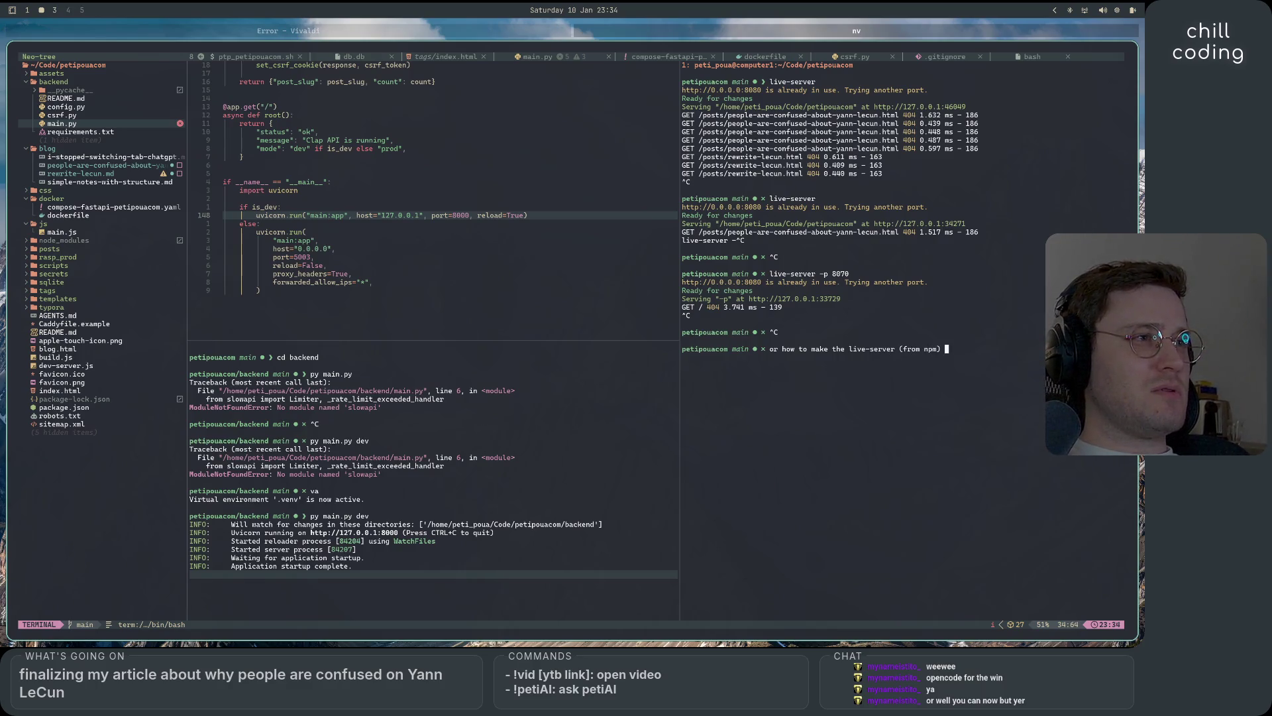
type("work on")
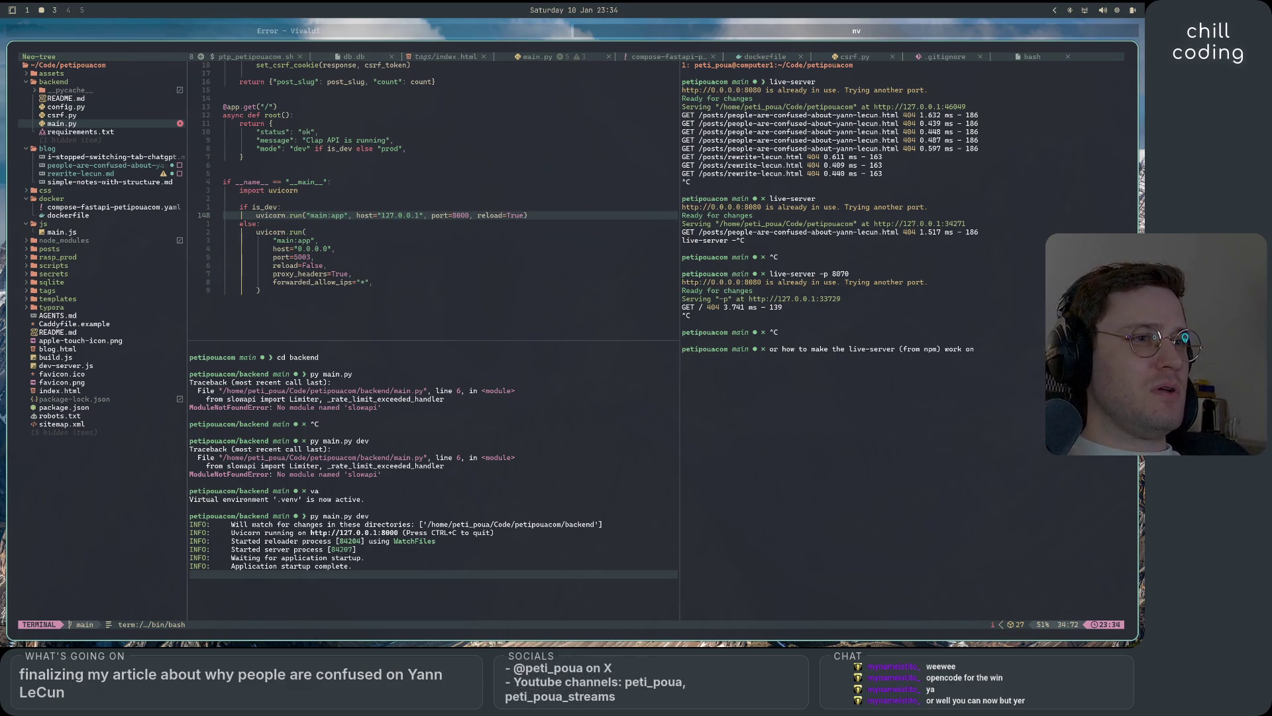
type(" port 80")
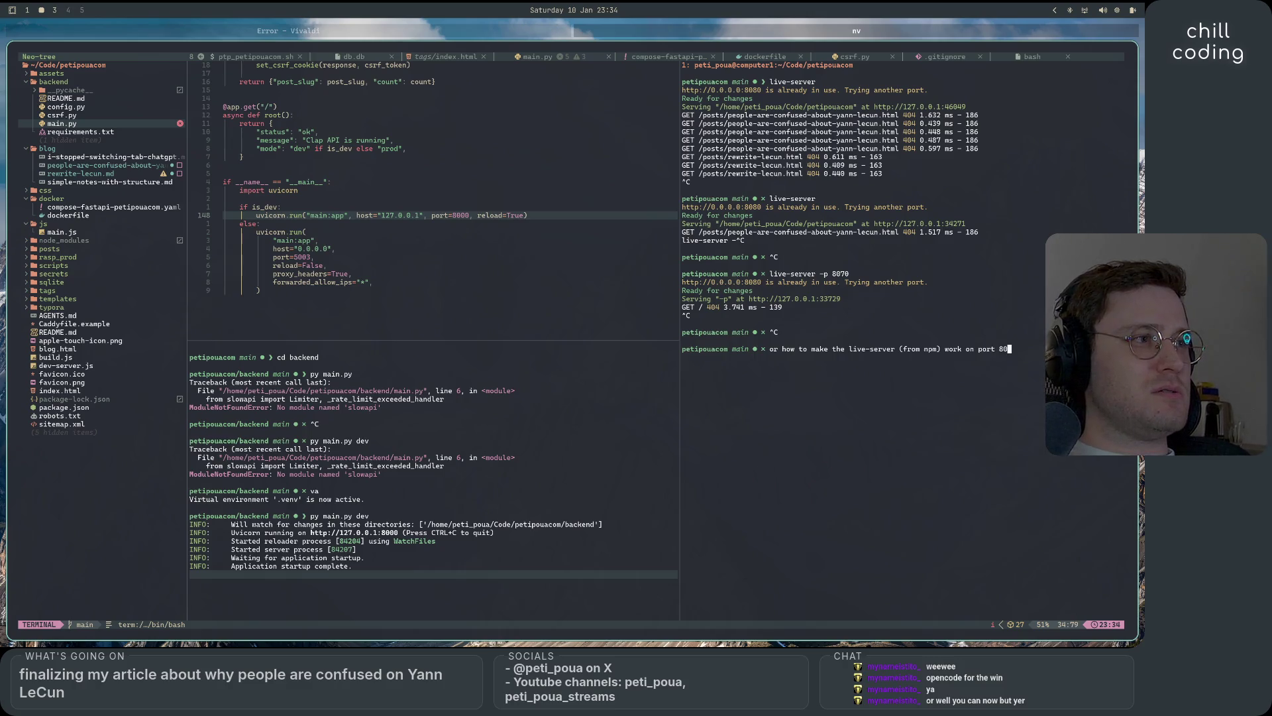
type("70 instea")
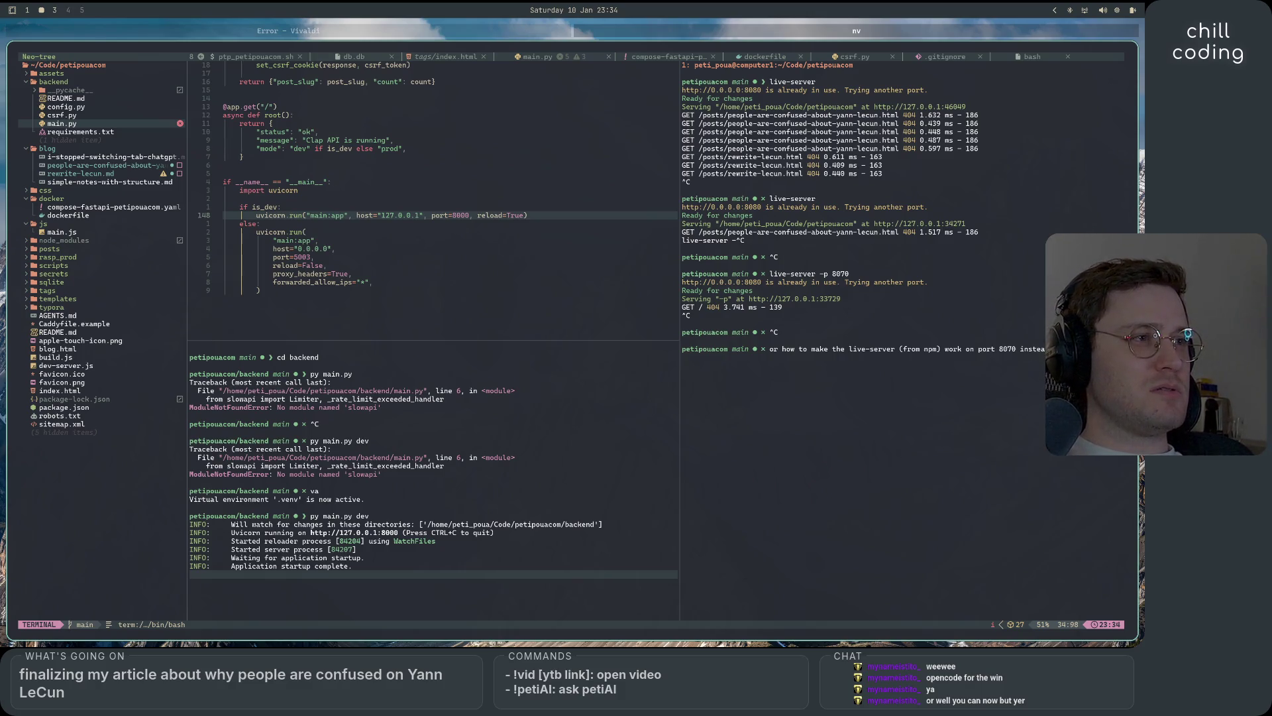
key("Return")
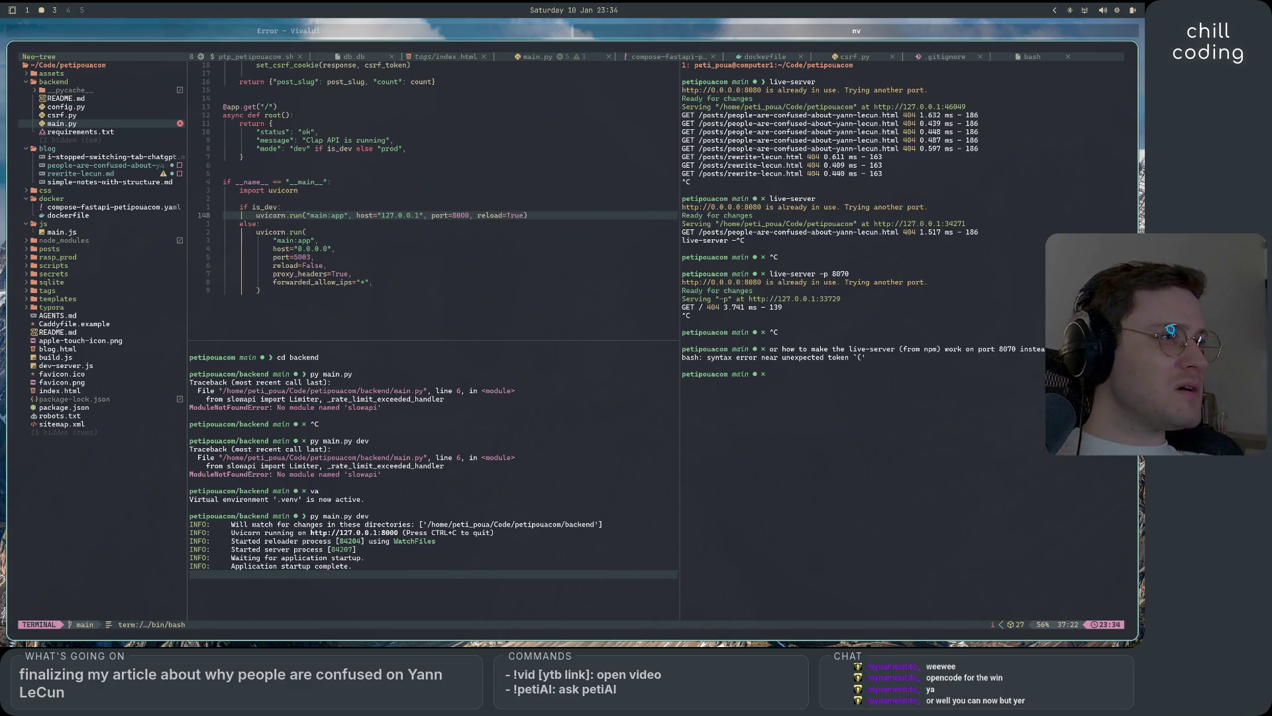
- Resend the question without parentheses after the bash error and select the suggested npx live-server --port=8070
key("Up")
key("ctrl+Left")
key("ctrl+Left")
key("ctrl+Left")
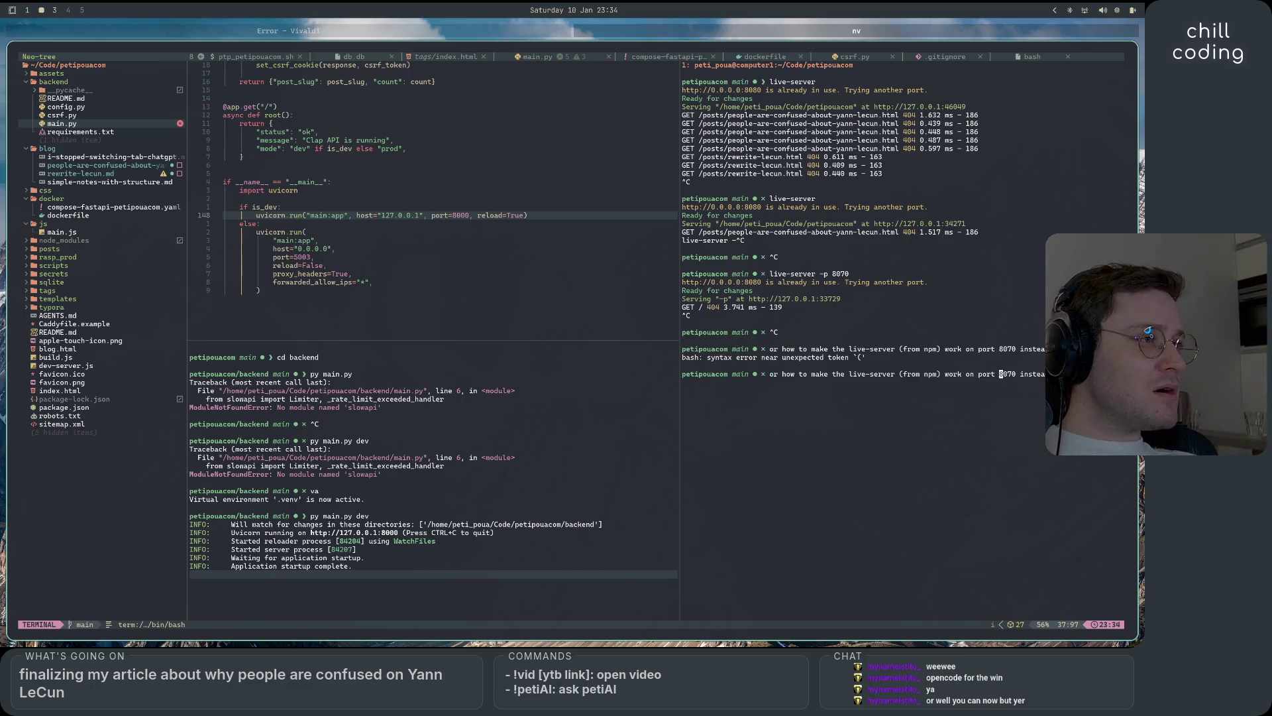
key("ctrl+Left")
key("ctrl+Left")
key("ctrl+Left")
key("Left")
key("BackSpace")
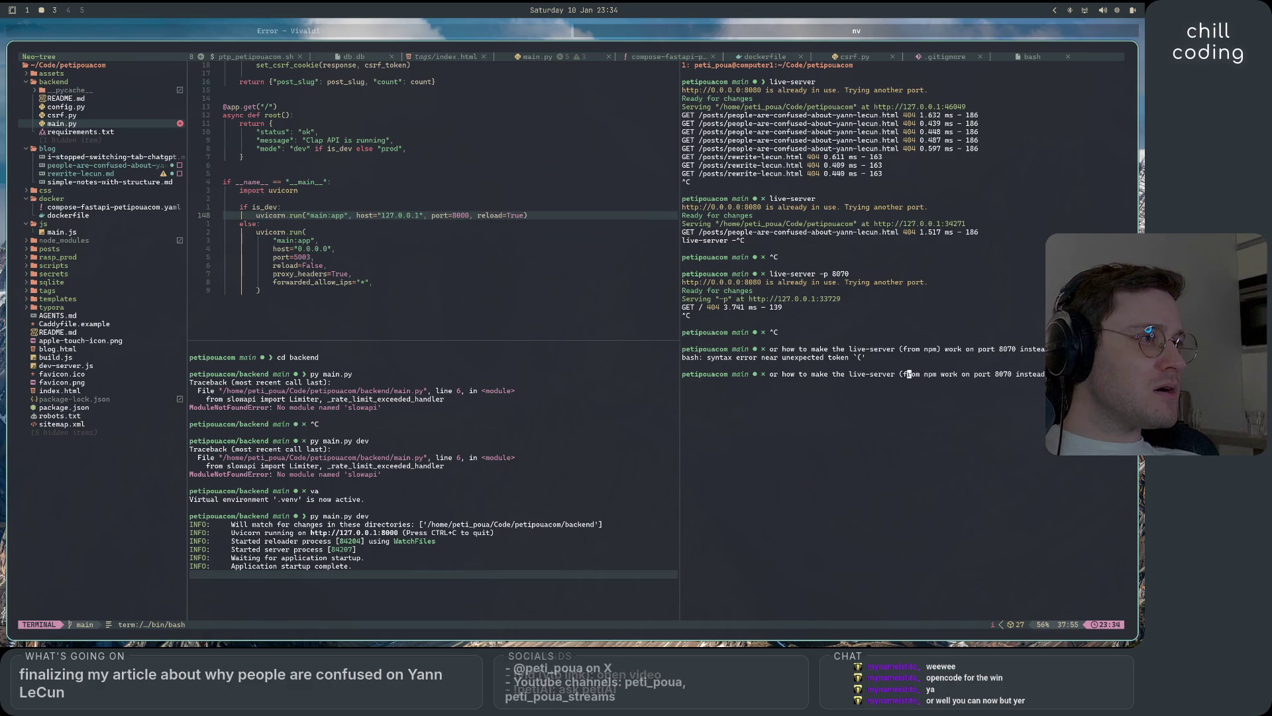
key("ctrl+Left")
key("BackSpace")
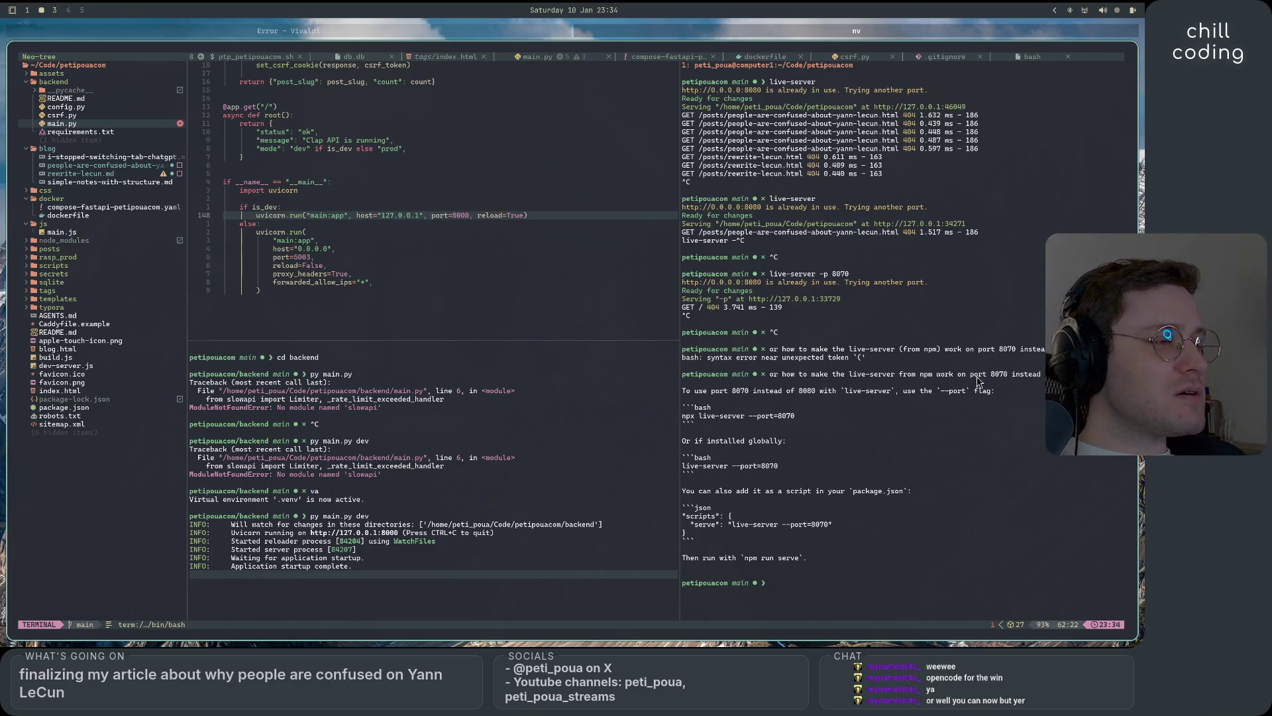
mouse_move(795, 417)
left_mouse_down()
mouse_move(683, 417)
mouse_move(701, 418)
left_mouse_up()
- Cut the suggested command and start live-server on port 8070 in the terminal
right_click(701, 418)
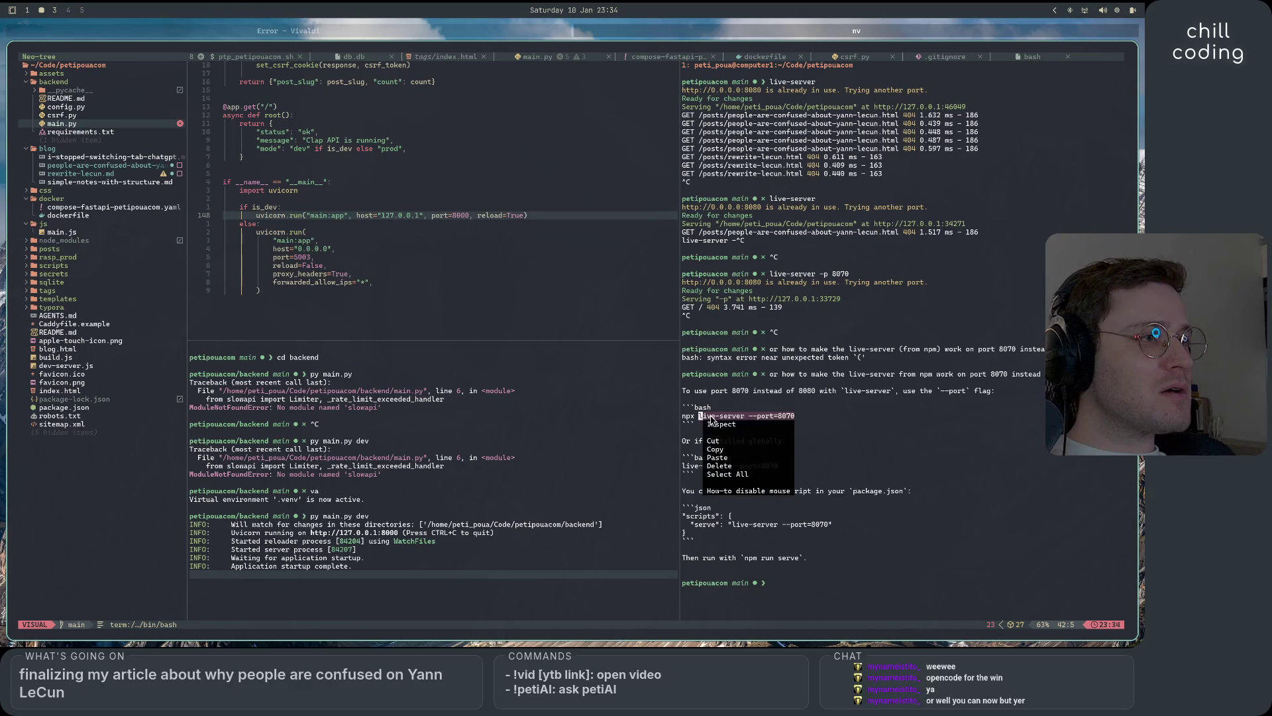
left_click(731, 442)
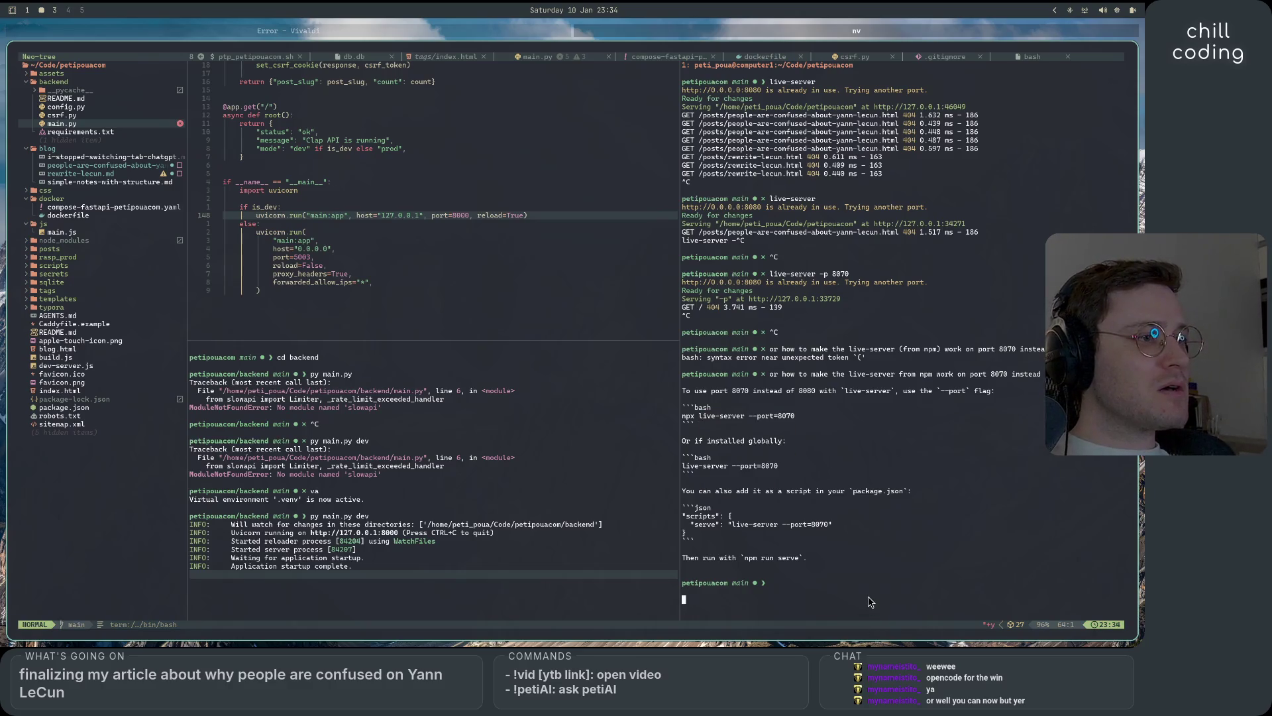
type("ilive-server --port=8070")
key("Return")
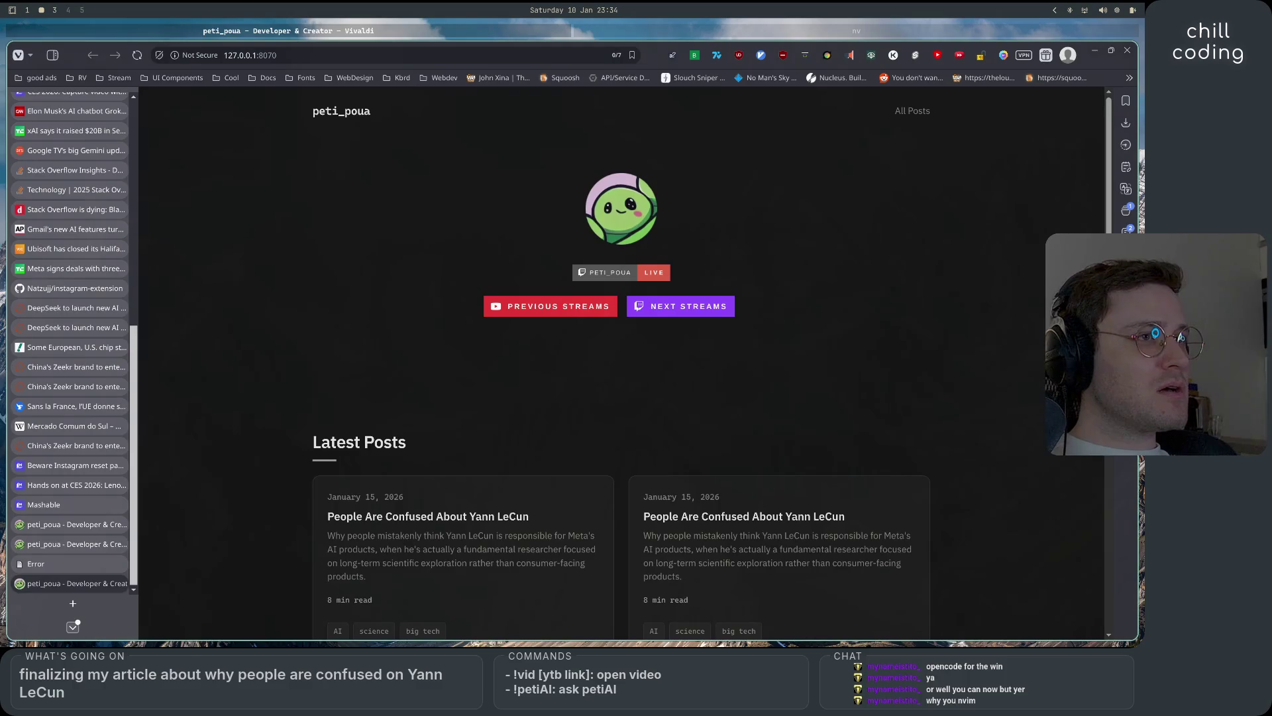
- Request the LeCun post on the 8070 site in Vivaldi, which returns Cannot GET, then return to Neovim
left_click(490, 538)
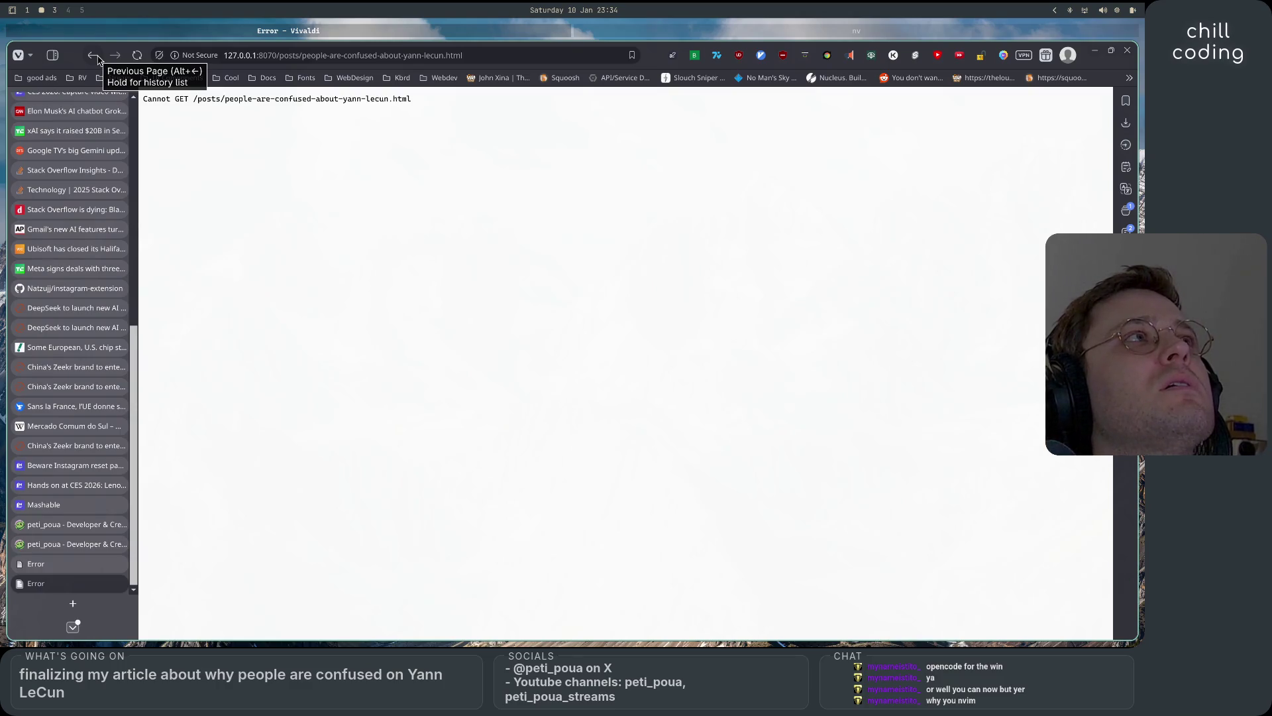
key("alt+Tab")
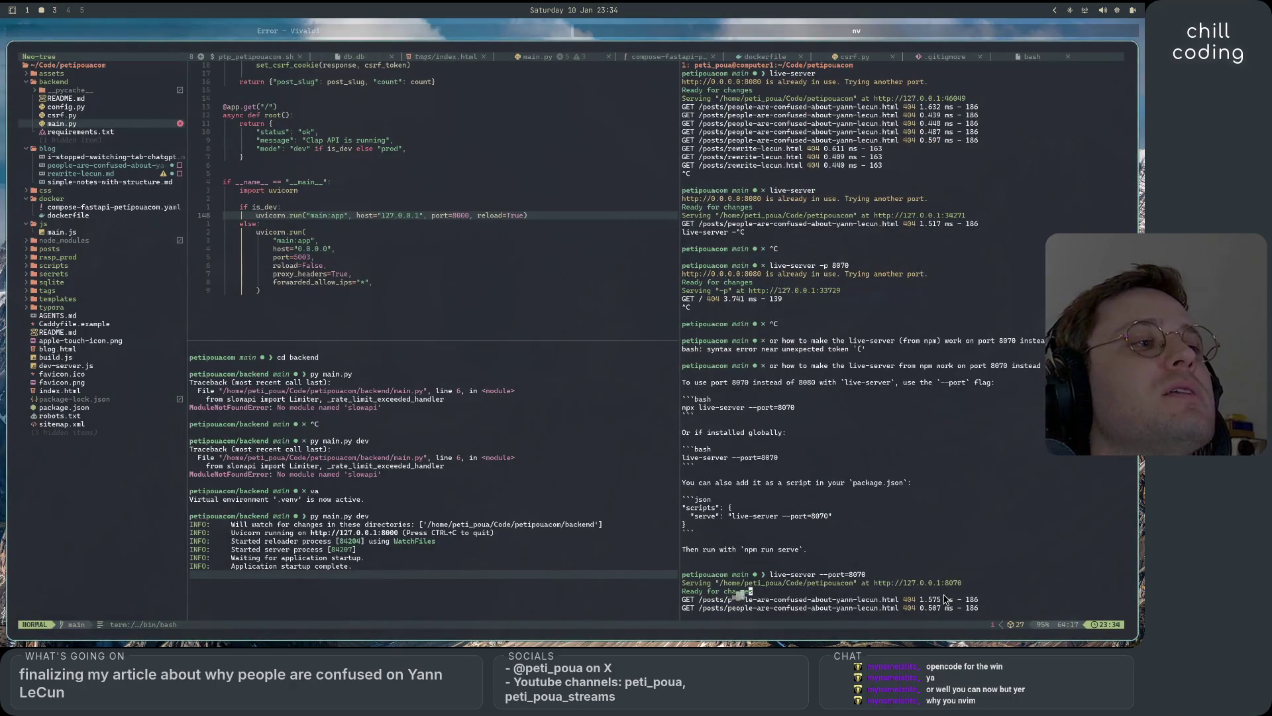
- Stop the port 8070 live-server and try npm run start and npm start, which both fail
key("i")
key("ctrl+c")
key("ctrl+c")
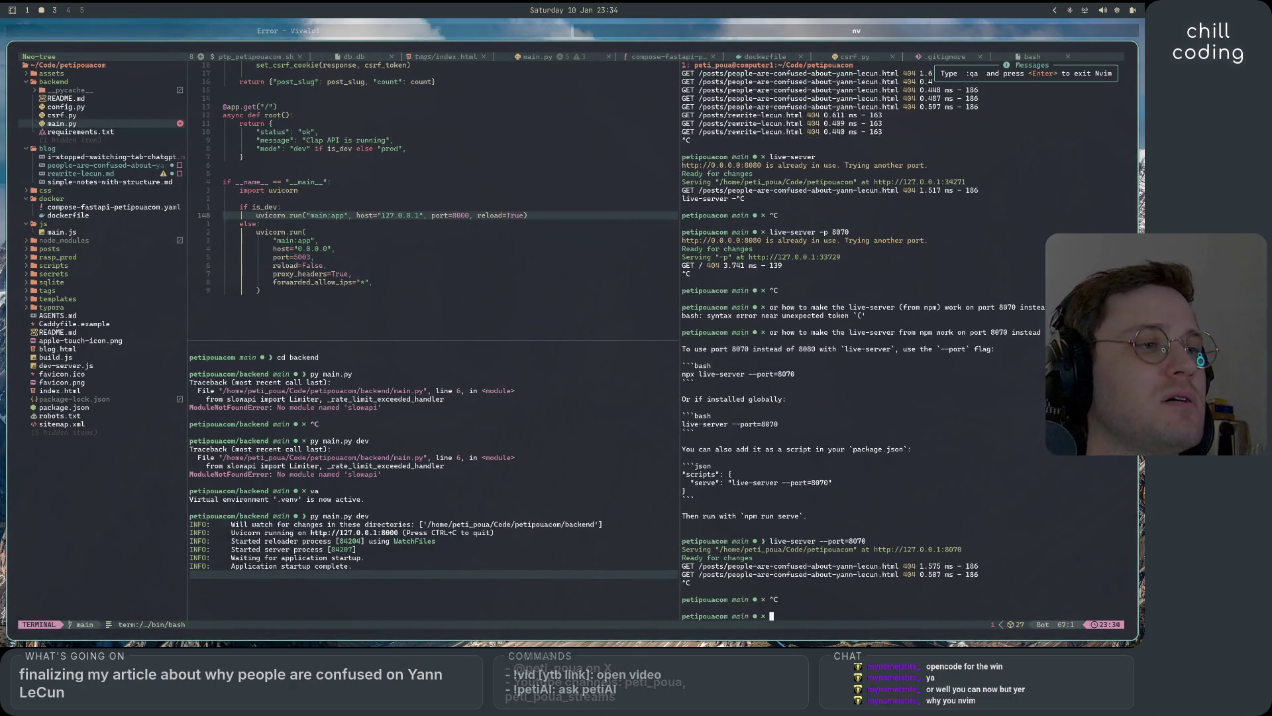
key("ctrl+c")
type("npm run start")
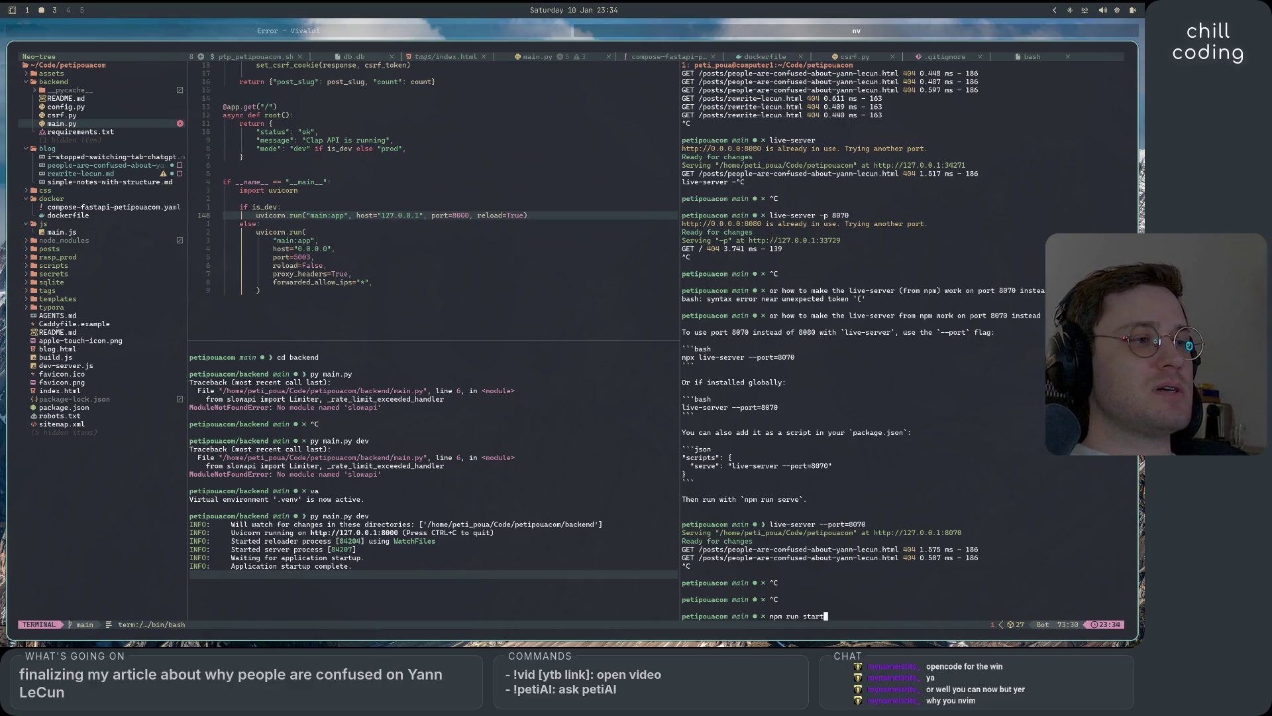
key("Return")
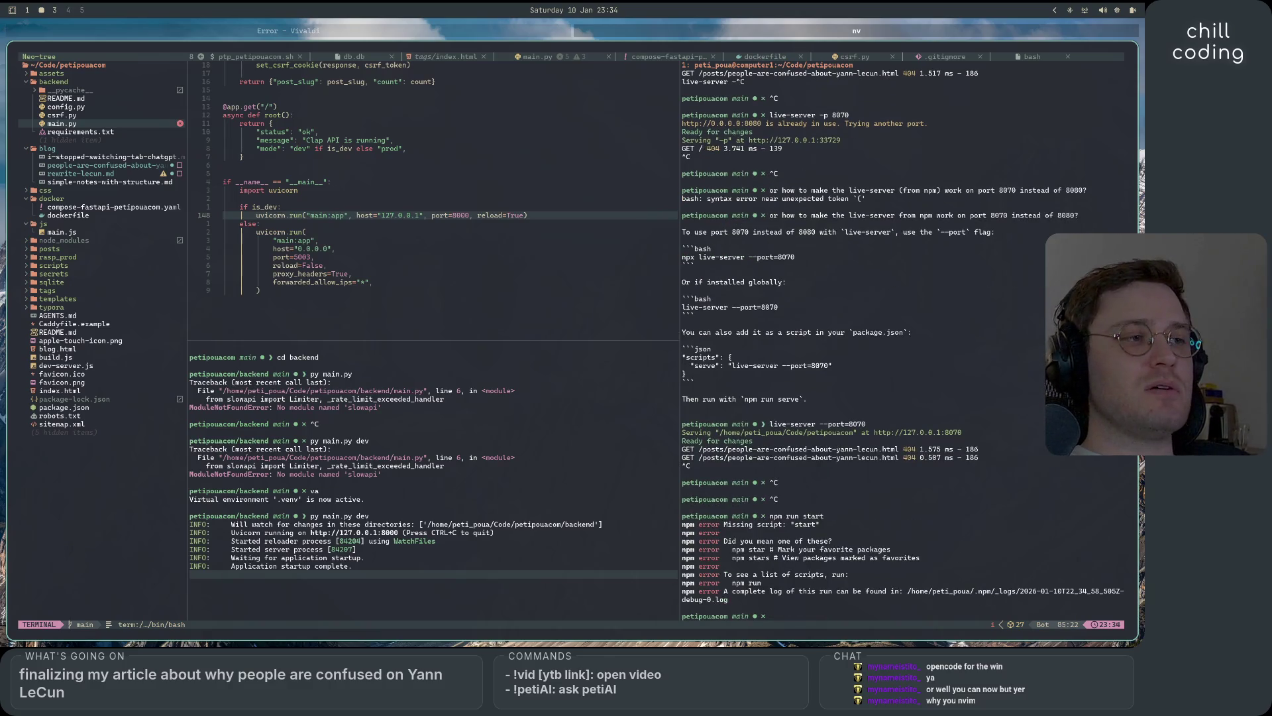
key("Up")
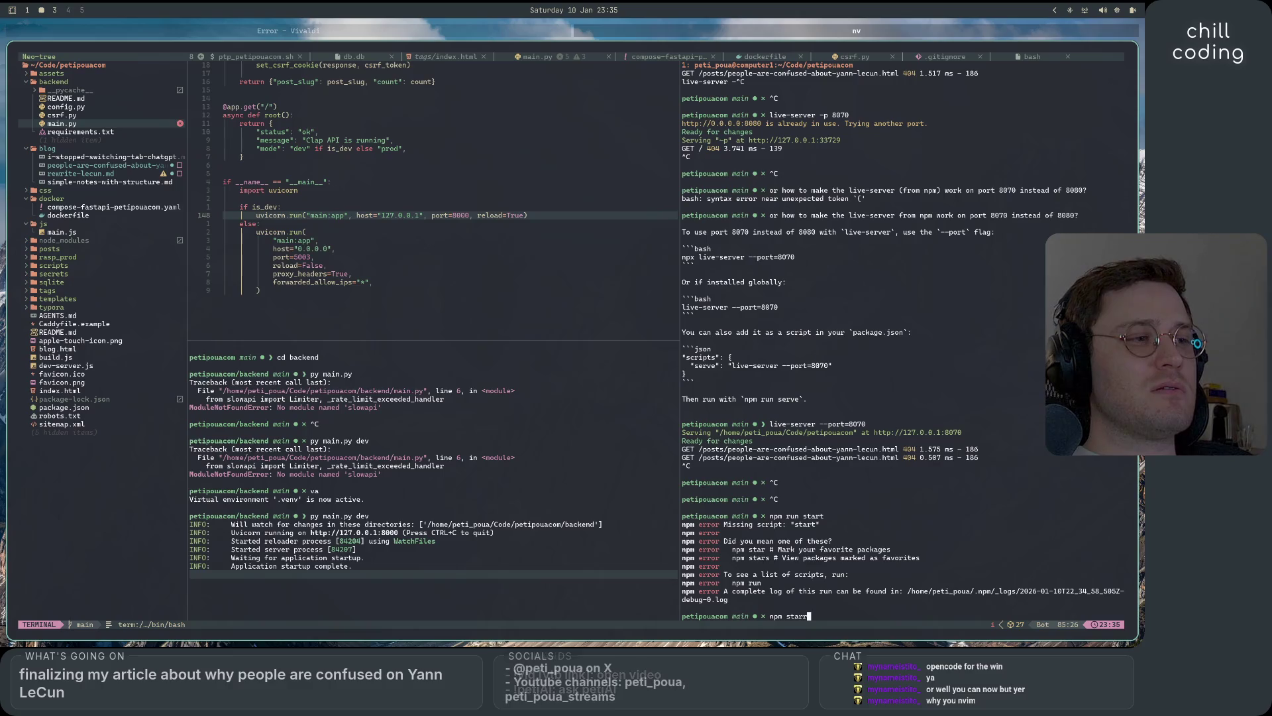
type("art")
key("Return")
type("npm run")
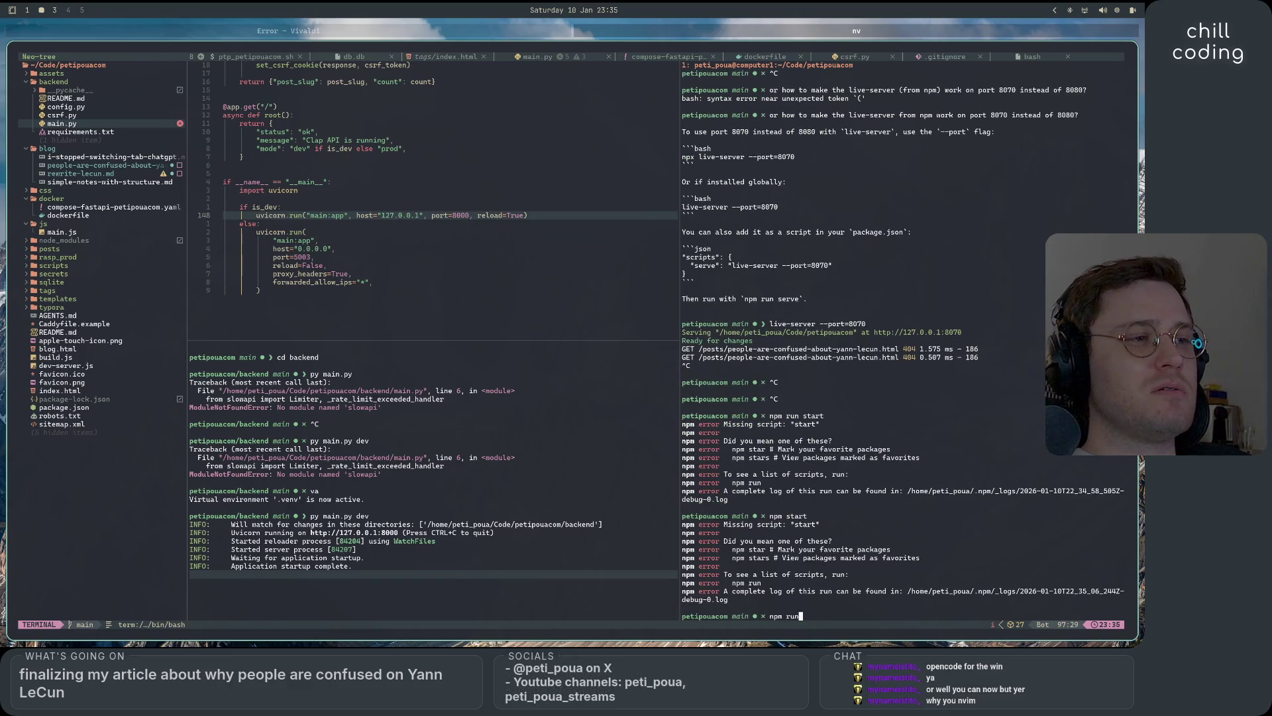
- List the npm scripts, run npm run dev, and open the first LeCun post card in Vivaldi on port 3000
key("Return")
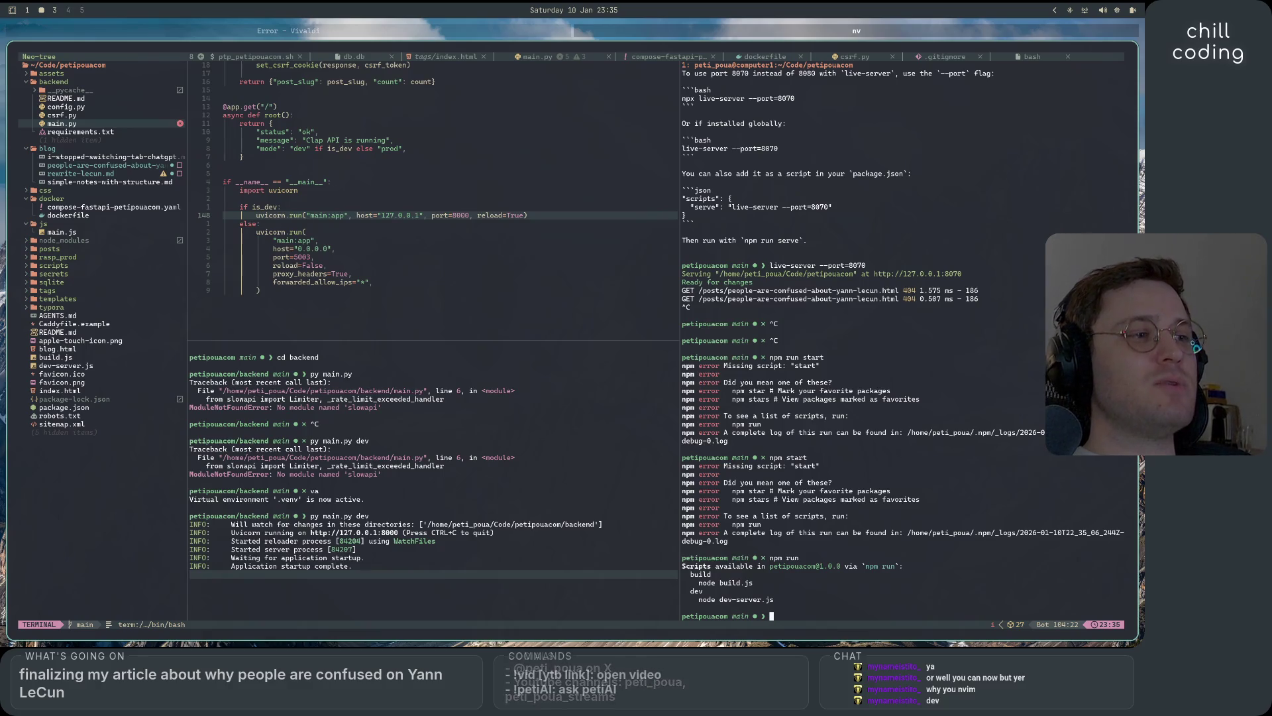
type("npm run dev")
key("Return")
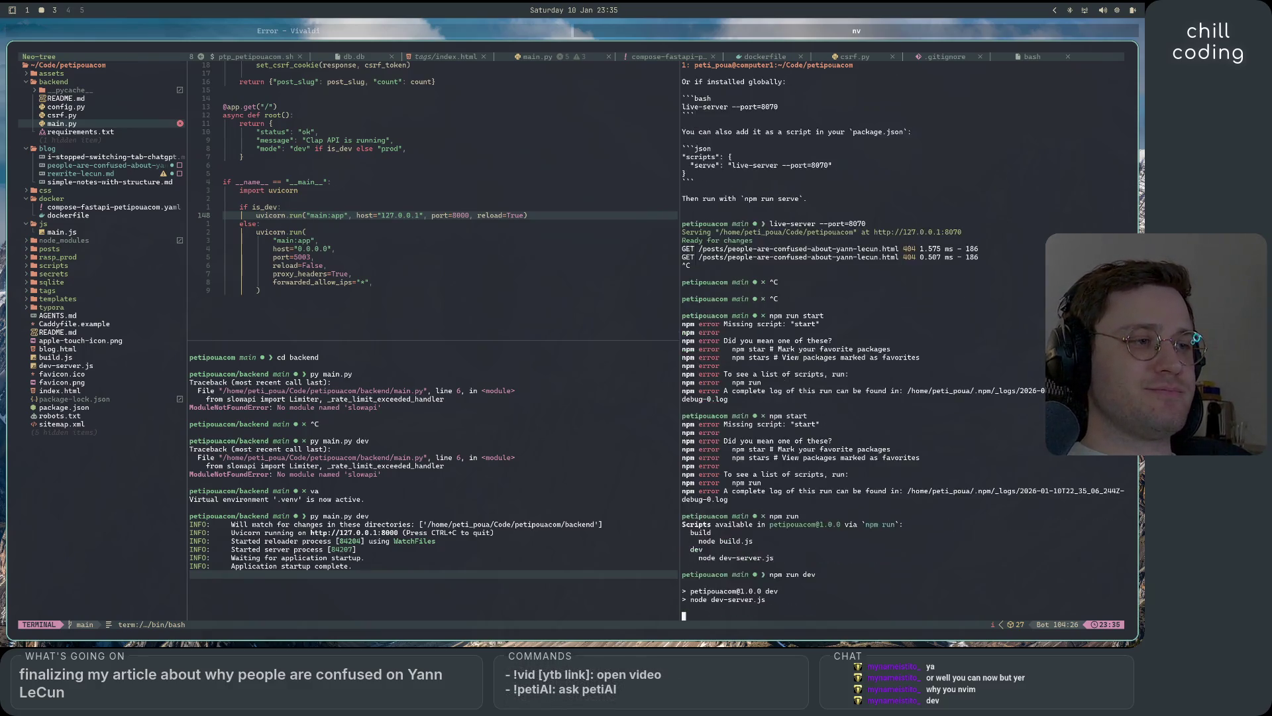
key("super+3")
left_click(477, 509)
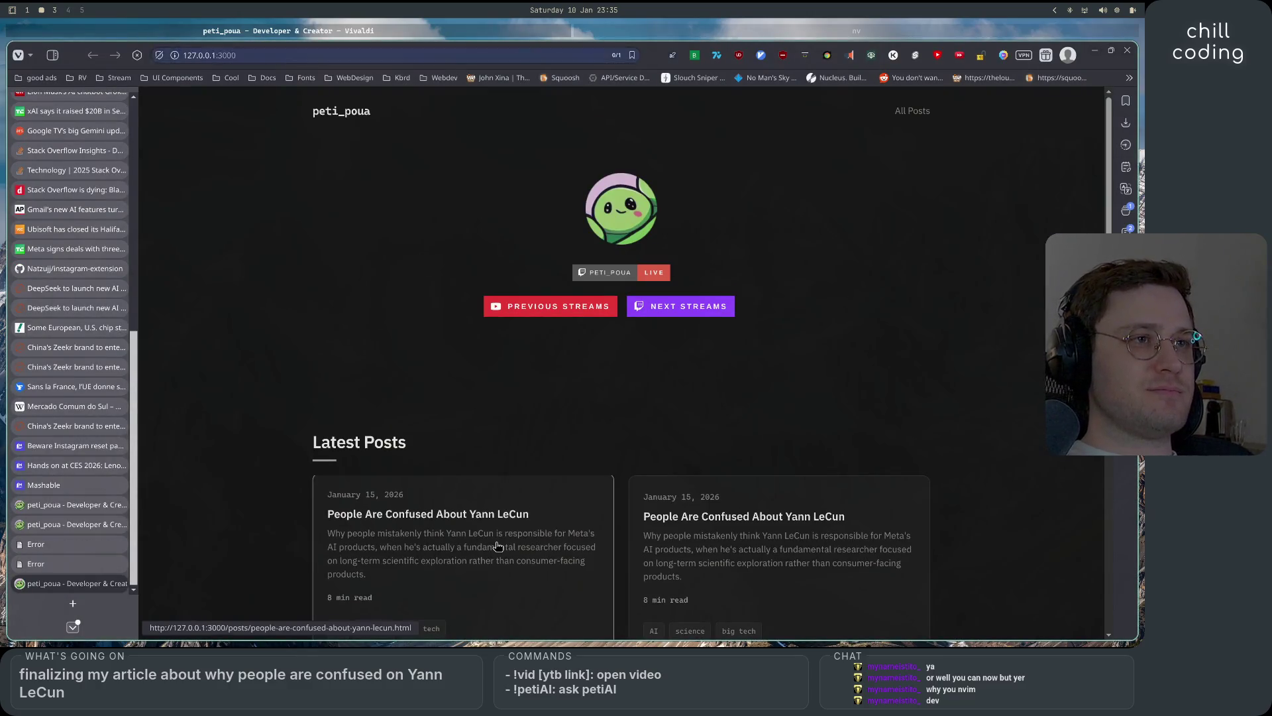
- Load the second LeCun post card on port 3000 and close the three leftover Error tabs
left_click(498, 546)
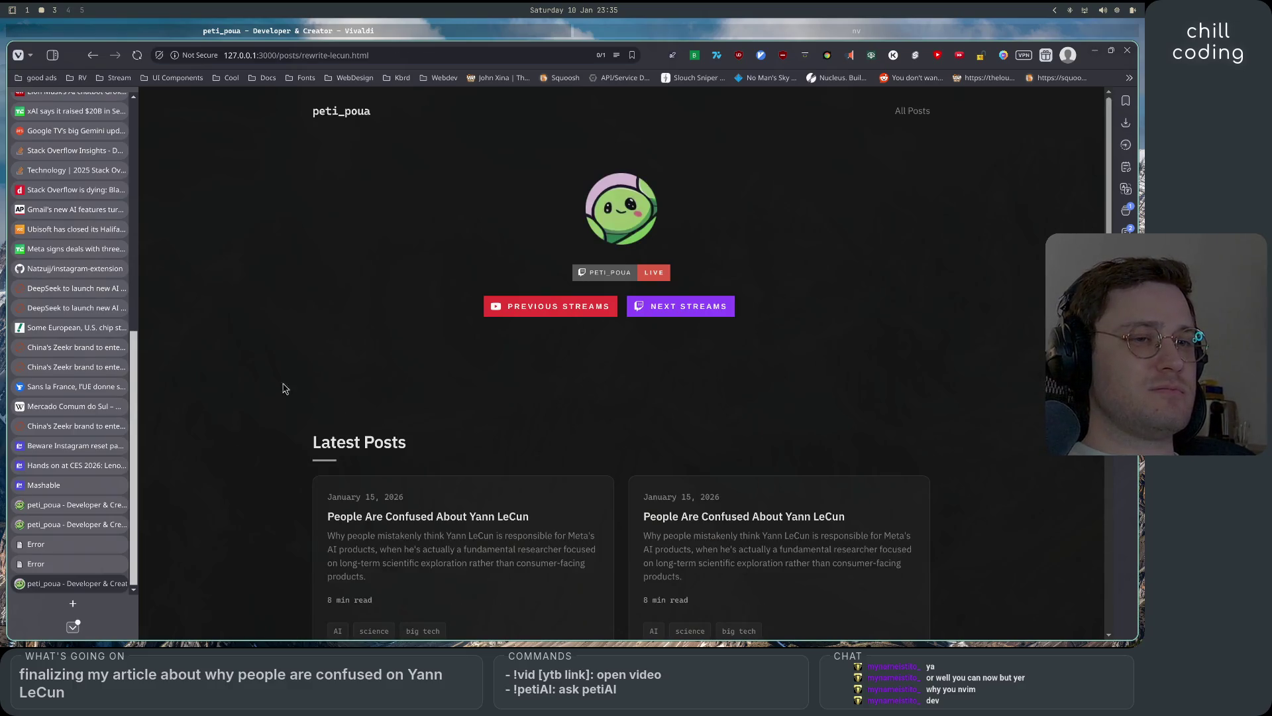
left_click(91, 544)
left_click(120, 543)
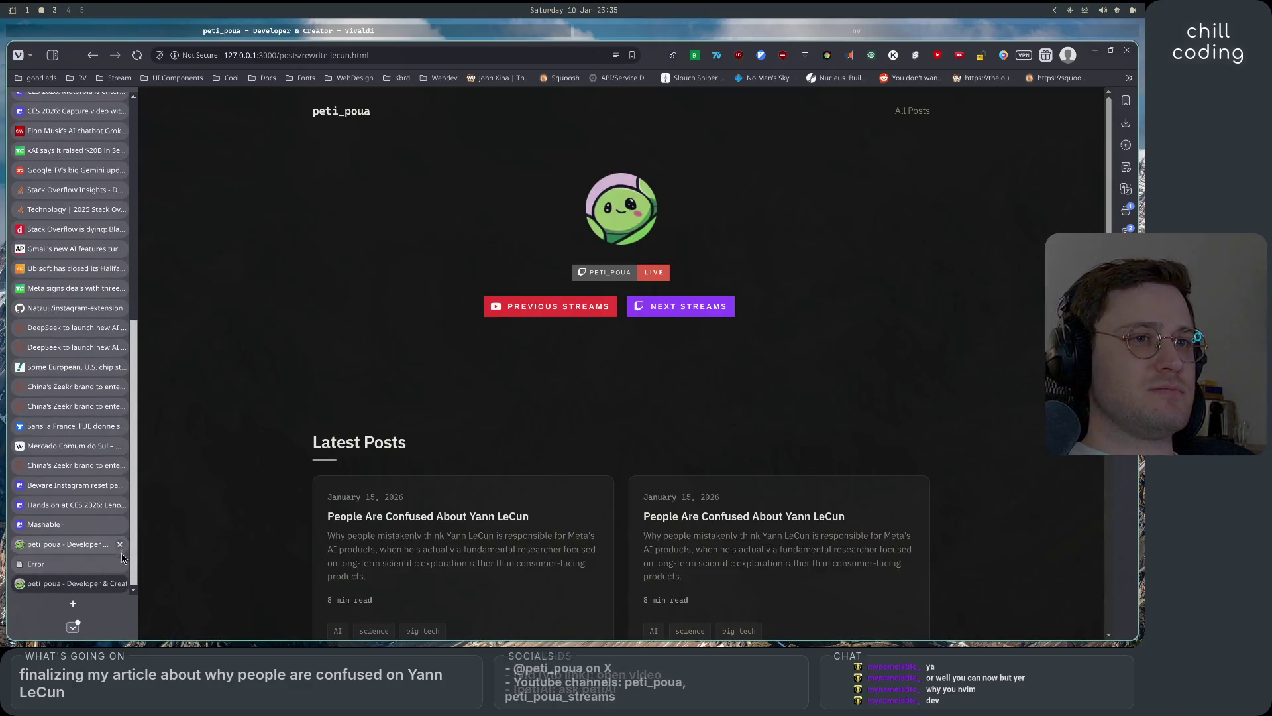
left_click(406, 516)
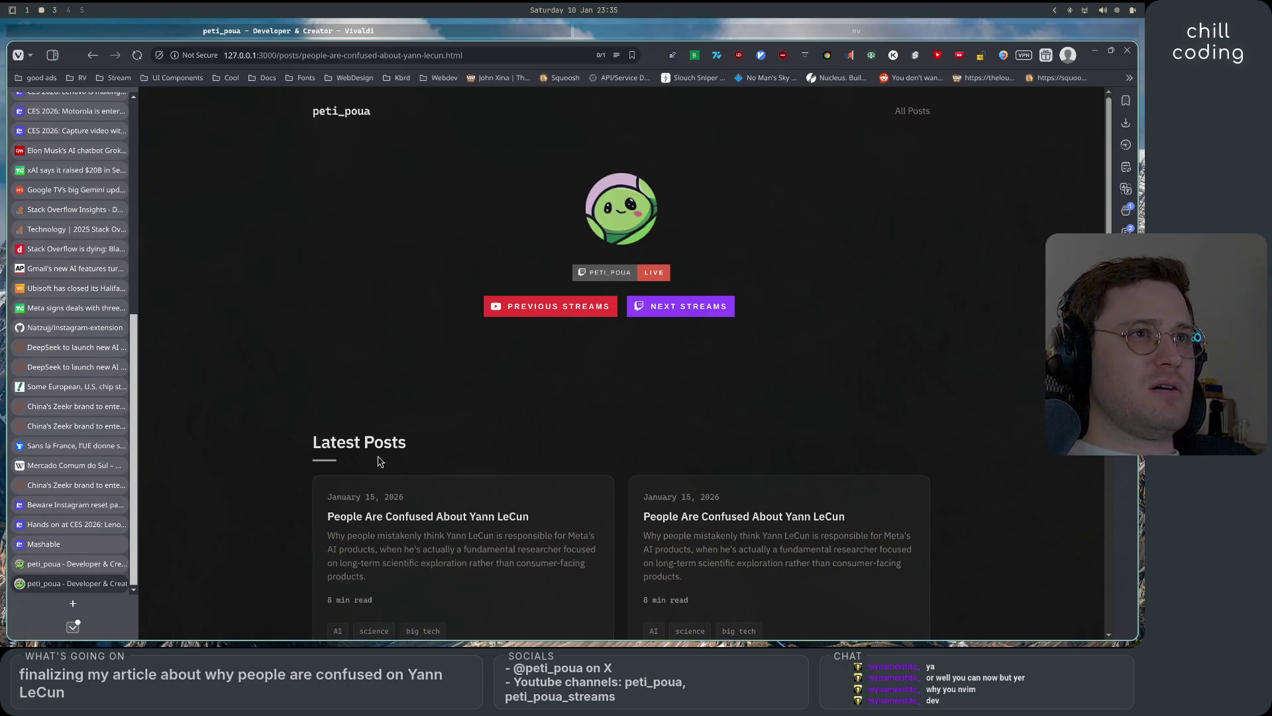
key("alt+Tab")
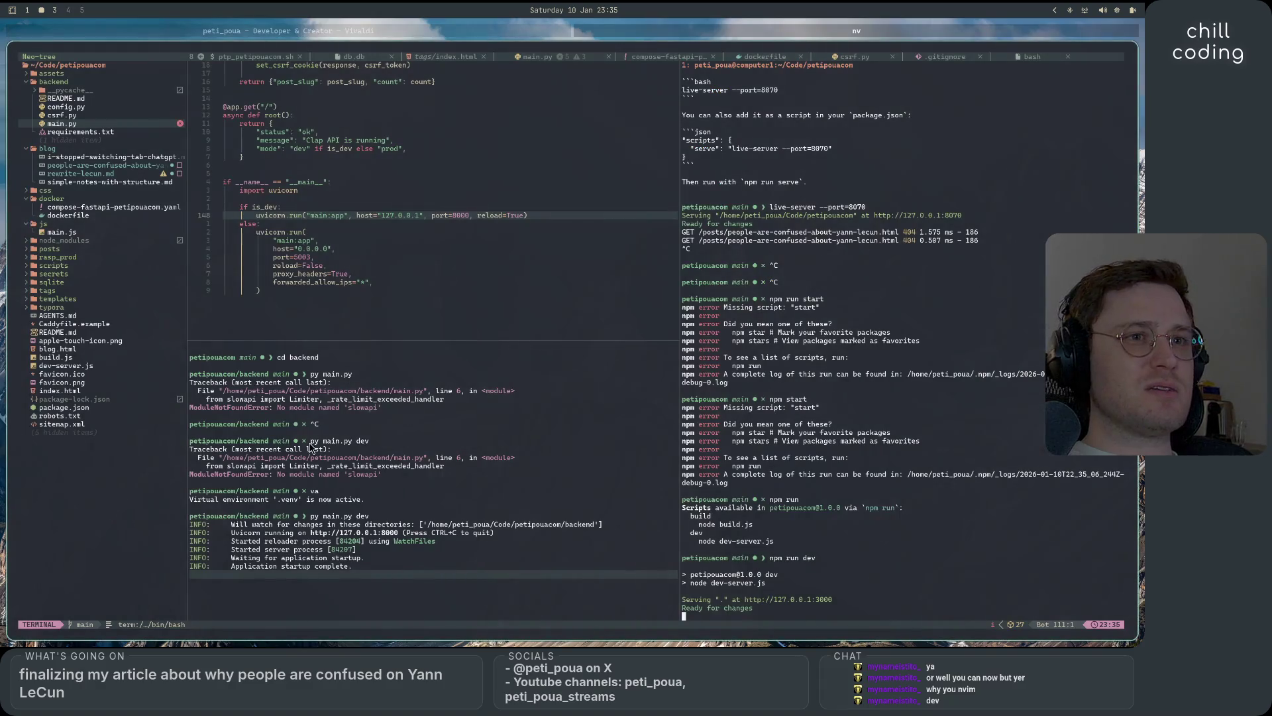
- Open README.md past the swap-file warning, read its 'Writing a Blog Post' section, and stop the frontend dev server
left_click(68, 342)
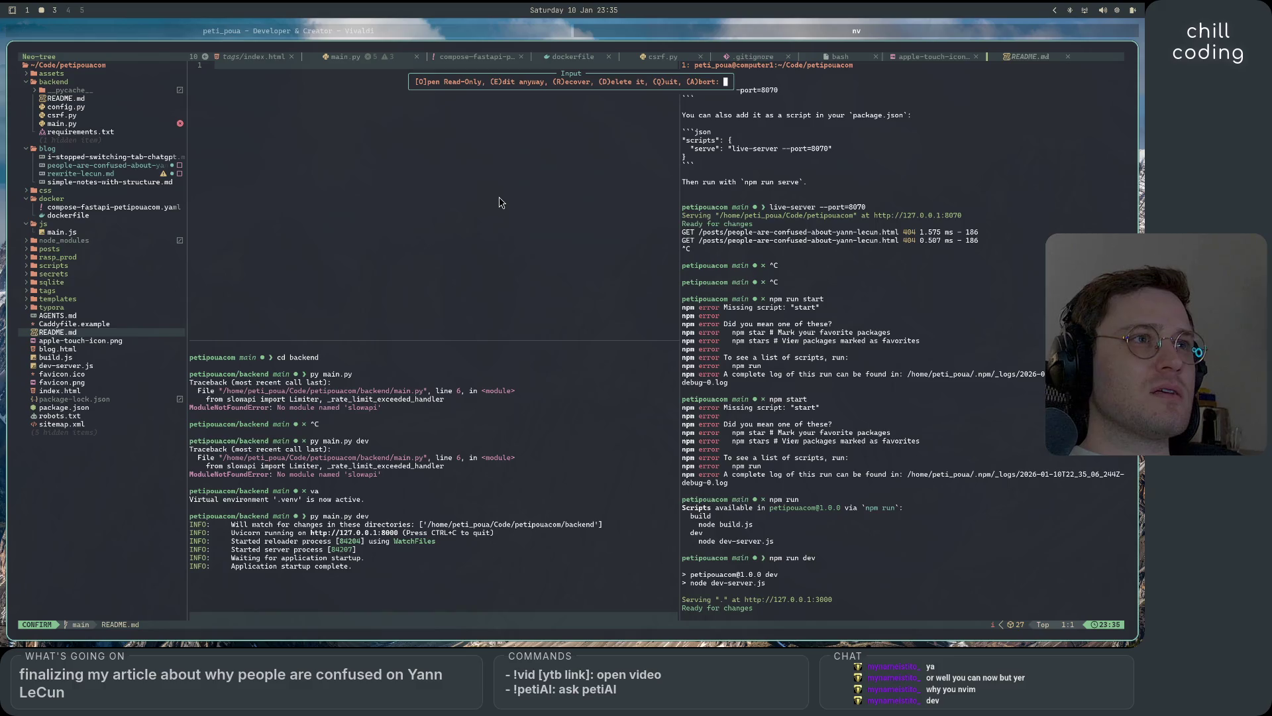
key("e")
scroll(569, 214, "down", 5)
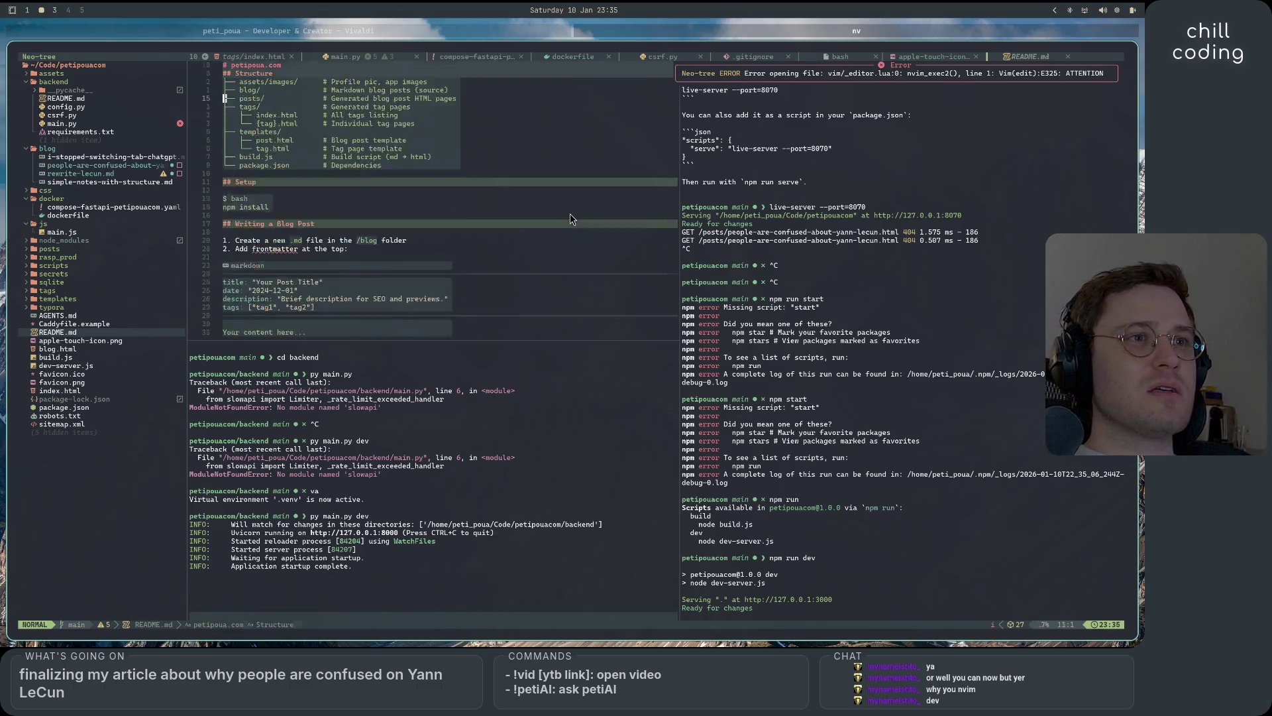
scroll(570, 218, "down", 5)
scroll(569, 217, "down", 5)
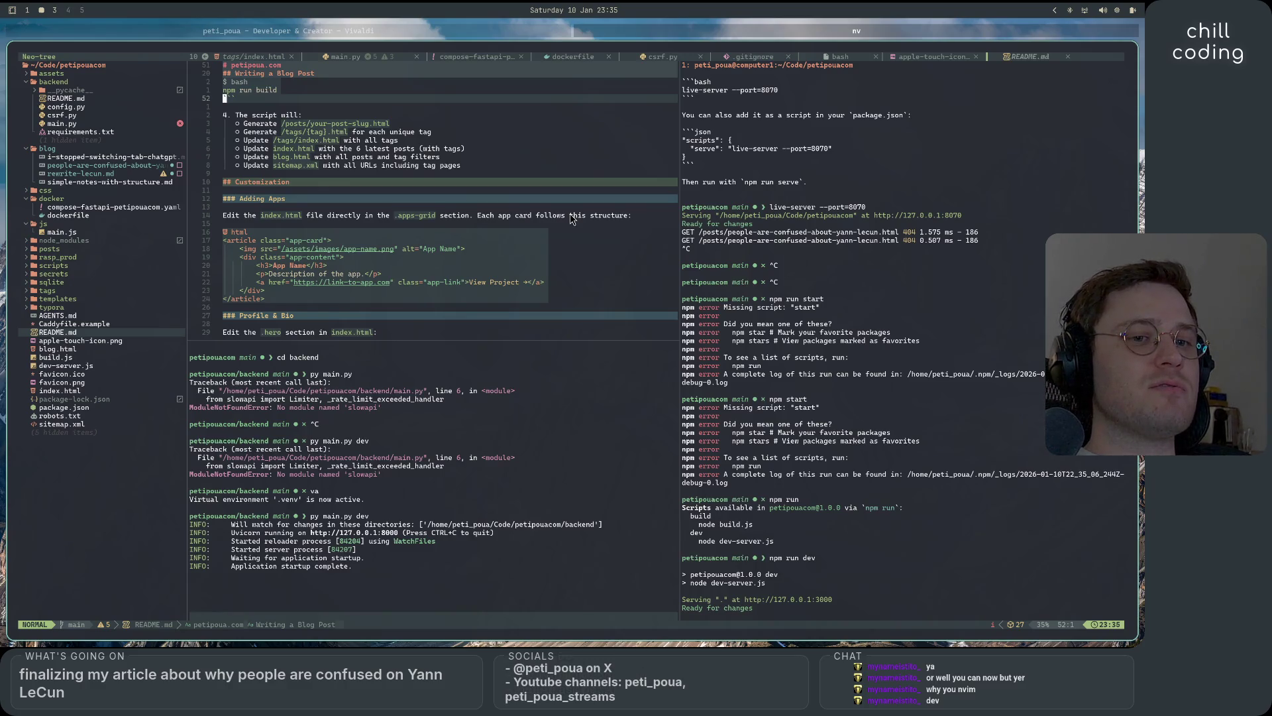
scroll(569, 218, "down", 5)
scroll(569, 217, "up", 5)
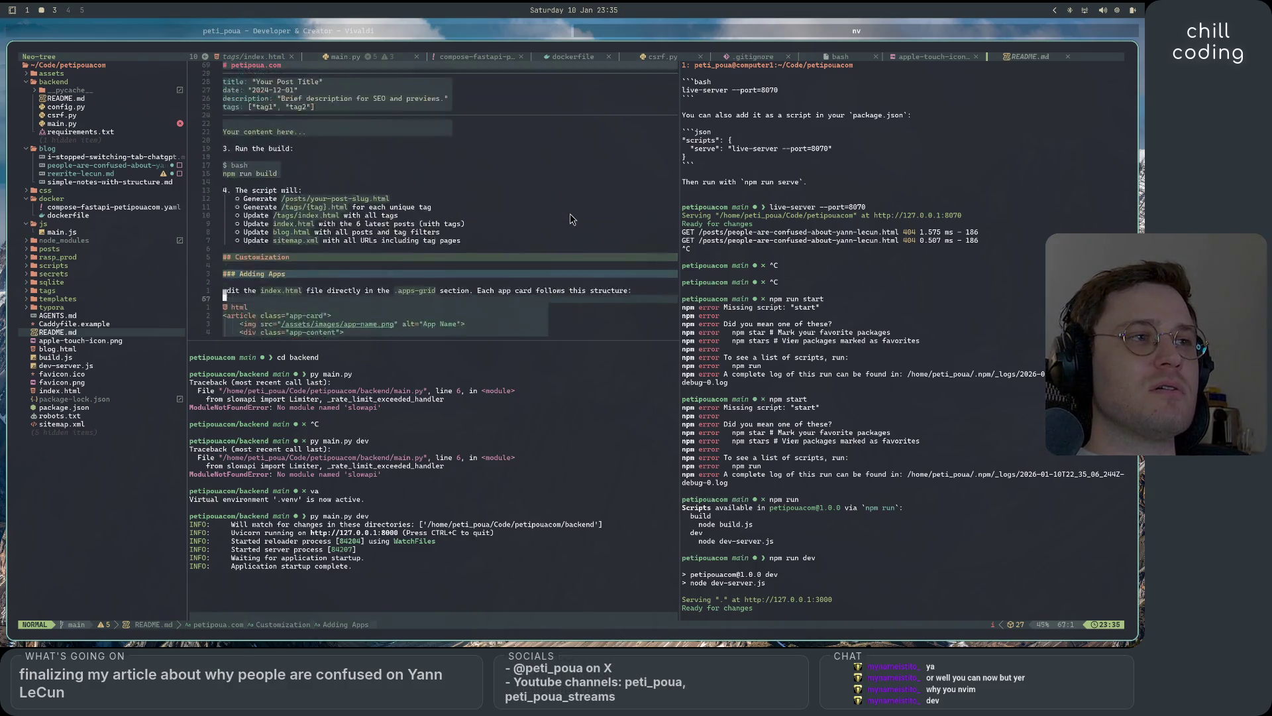
scroll(570, 217, "up", 5)
scroll(570, 218, "up", 5)
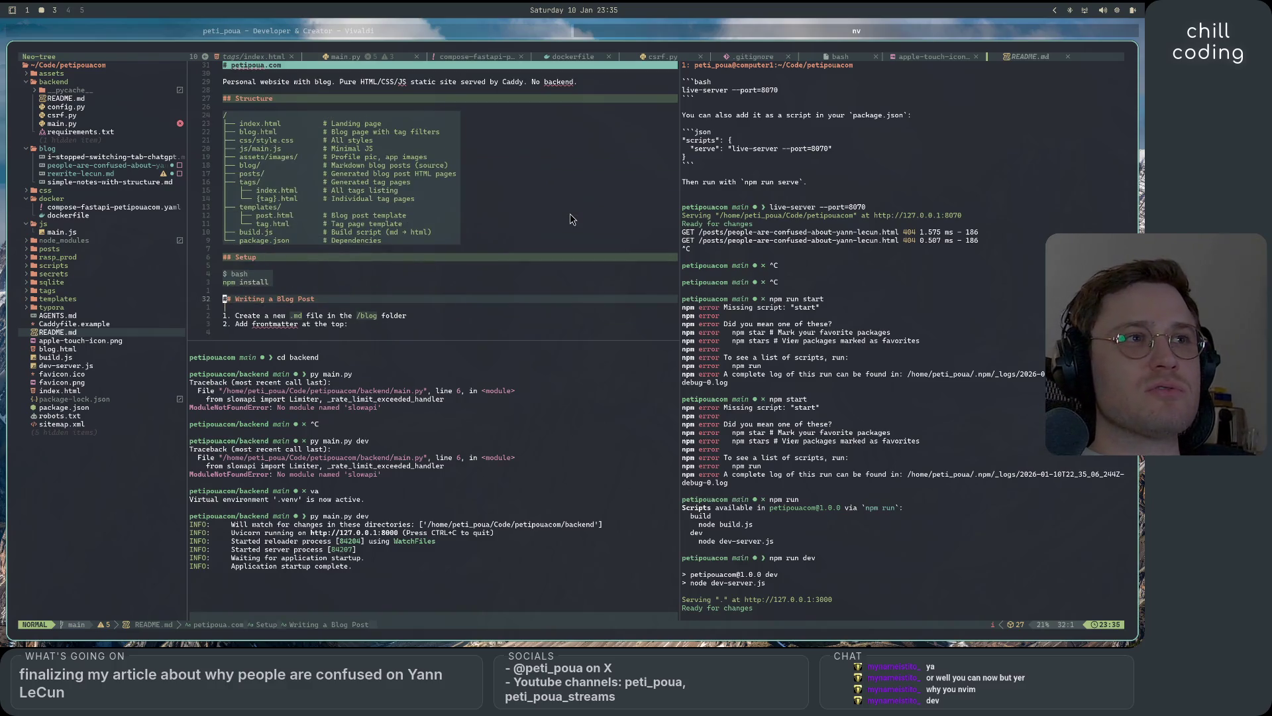
scroll(570, 222, "down", 3)
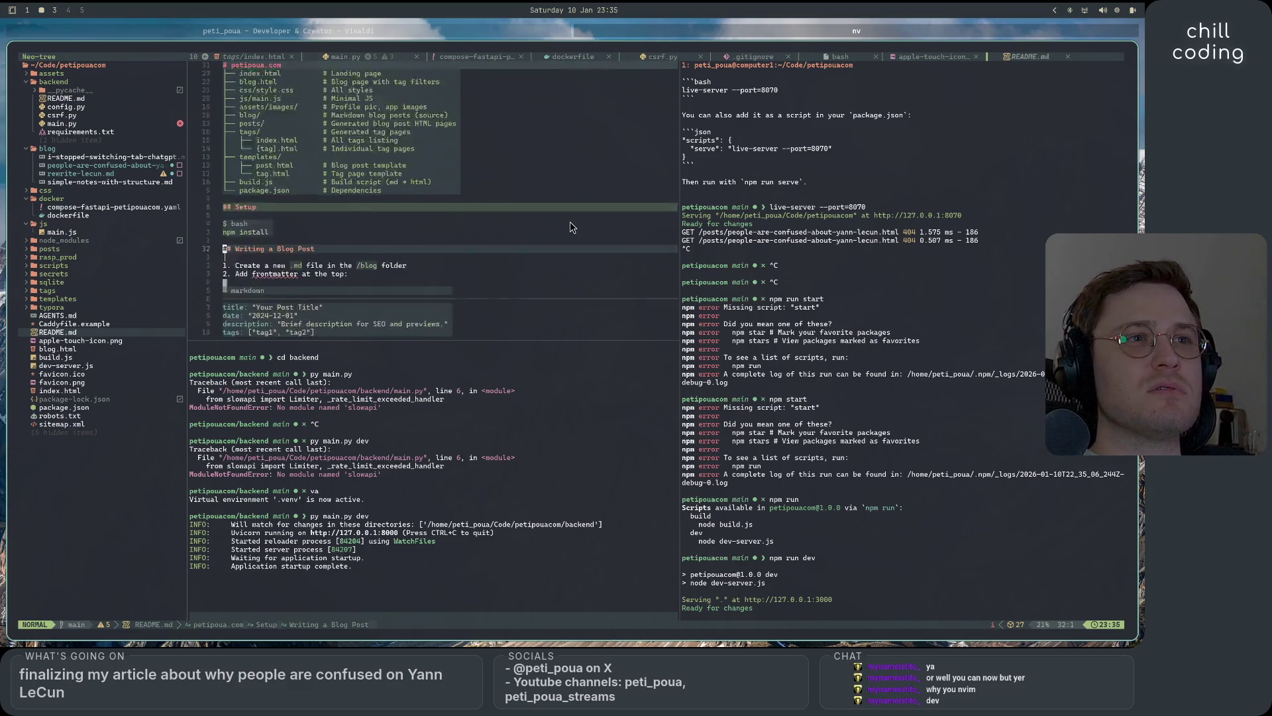
scroll(570, 221, "down", 5)
scroll(570, 222, "up", 5)
scroll(570, 222, "up", 3)
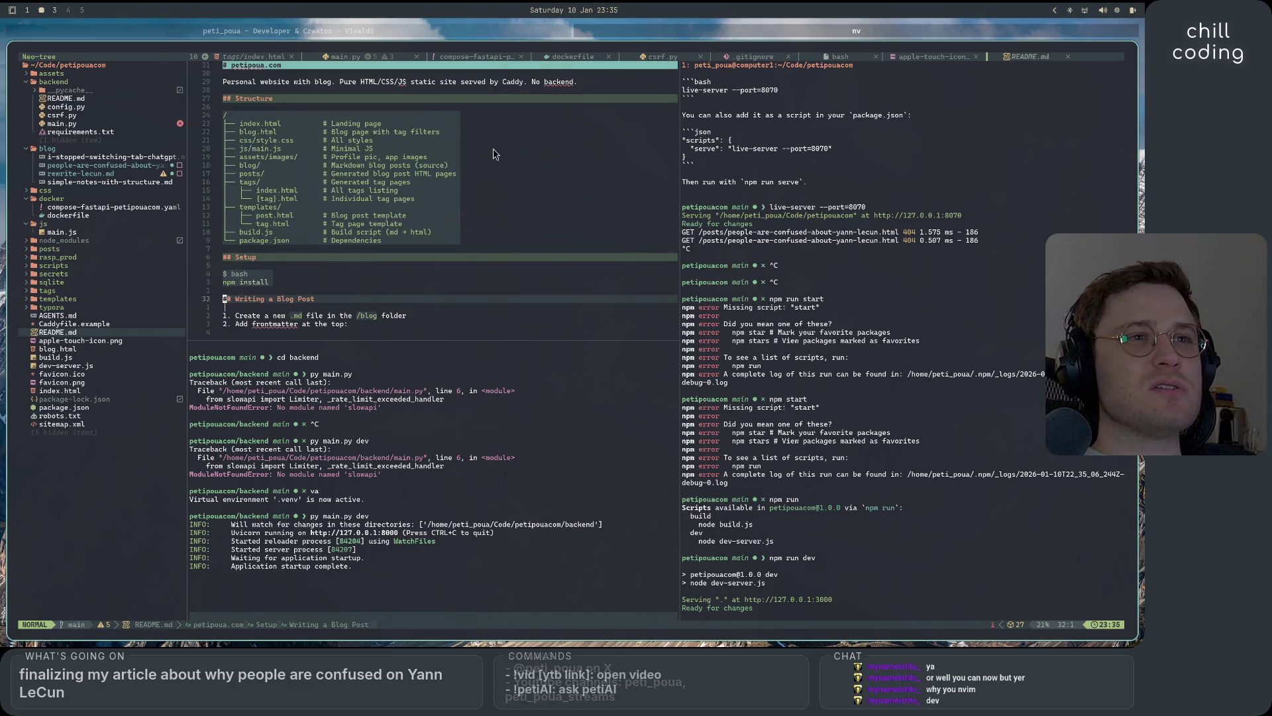
scroll(447, 199, "down", 10)
scroll(874, 534, "down", 4)
left_click(874, 534)
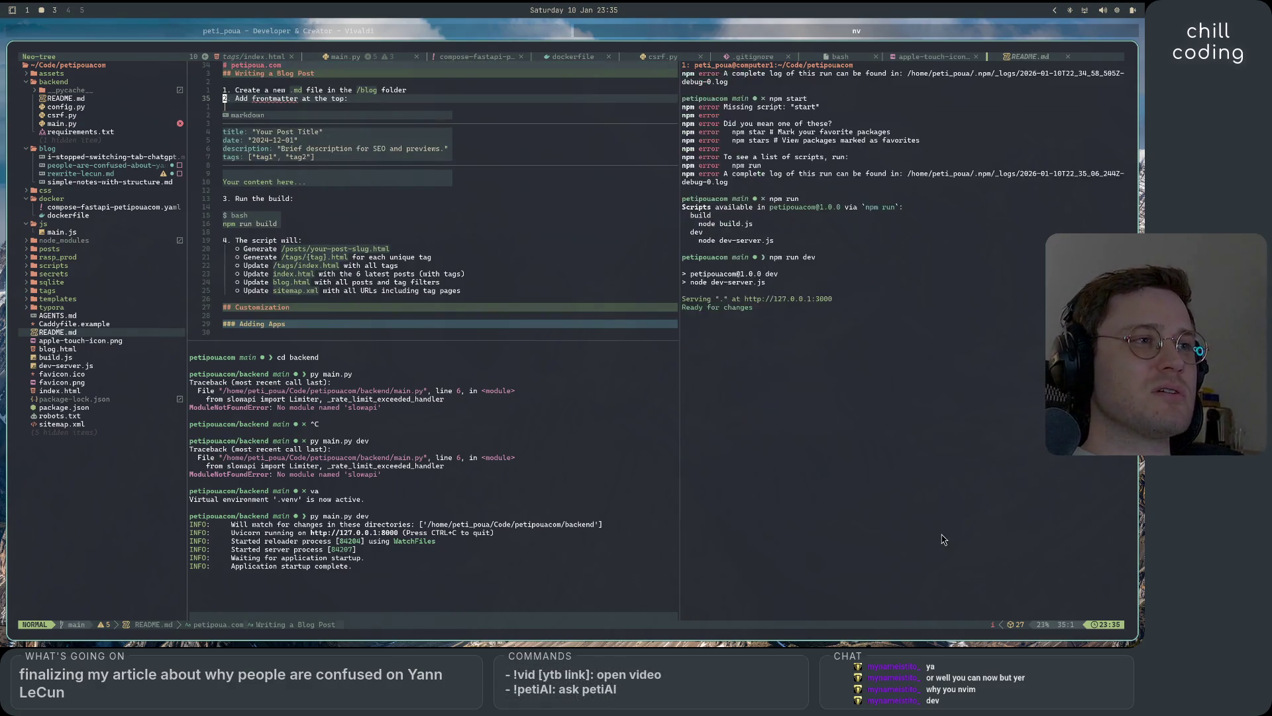
key("ctrl+c")
key("ctrl+c")
type("clau")
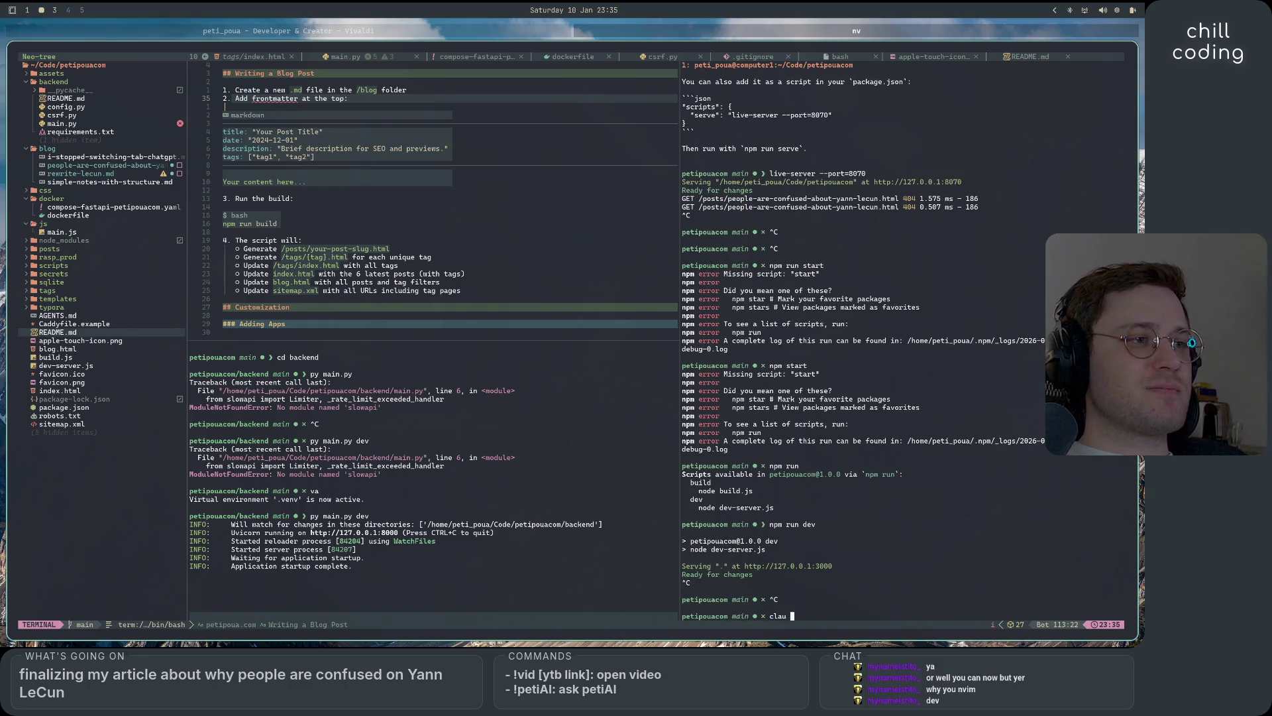
type("de")
- Launch claude, accept the terms, and ask in plan mode how to start the frontend live server
key("Return")
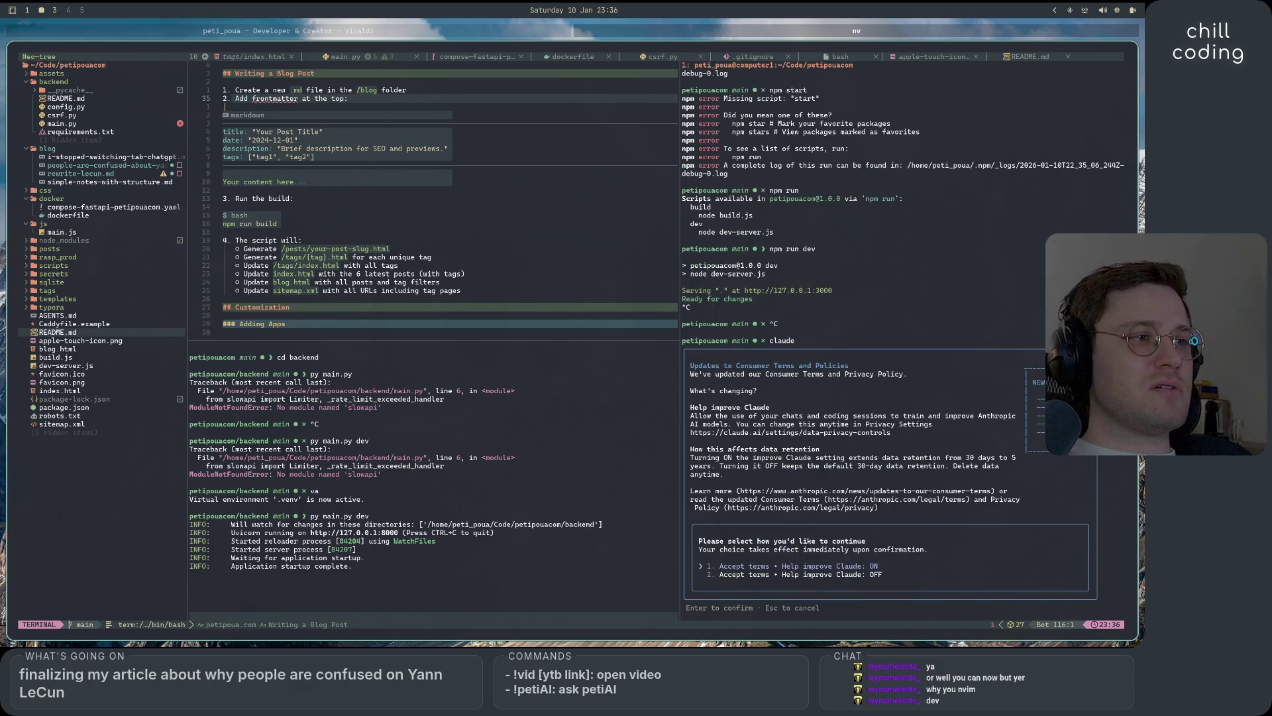
key("Return")
type("how to")
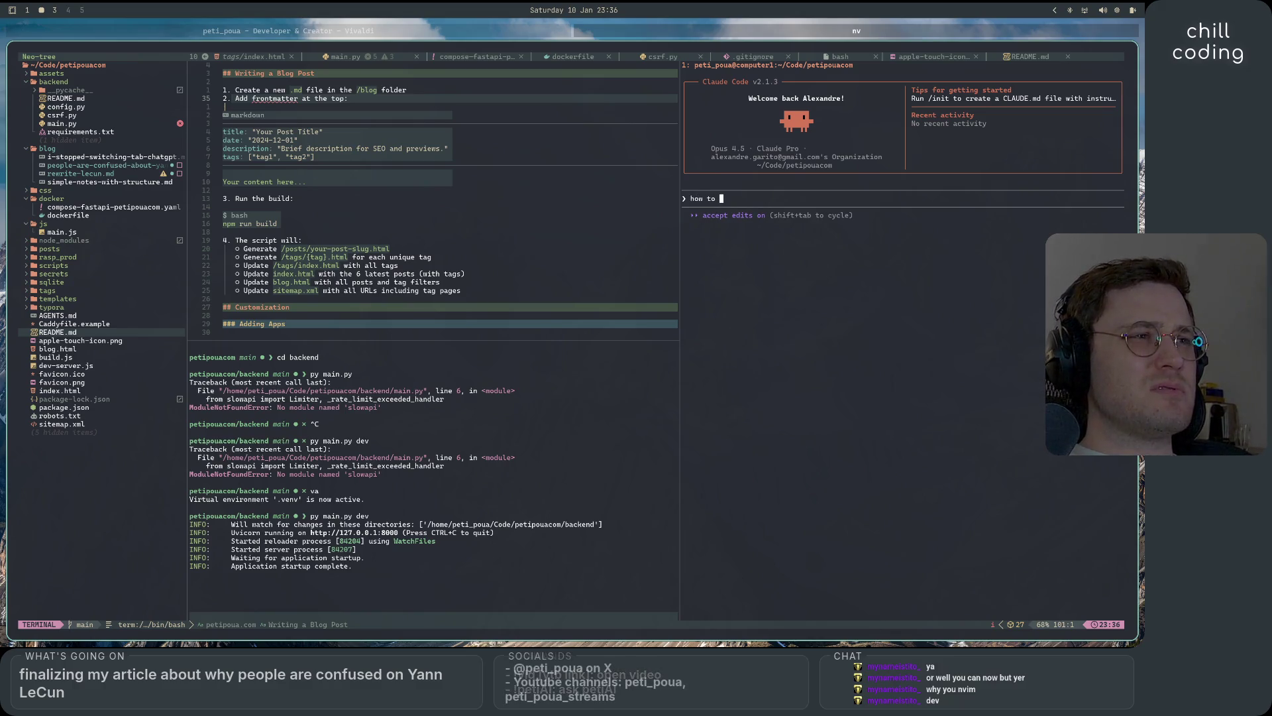
type(" strat")
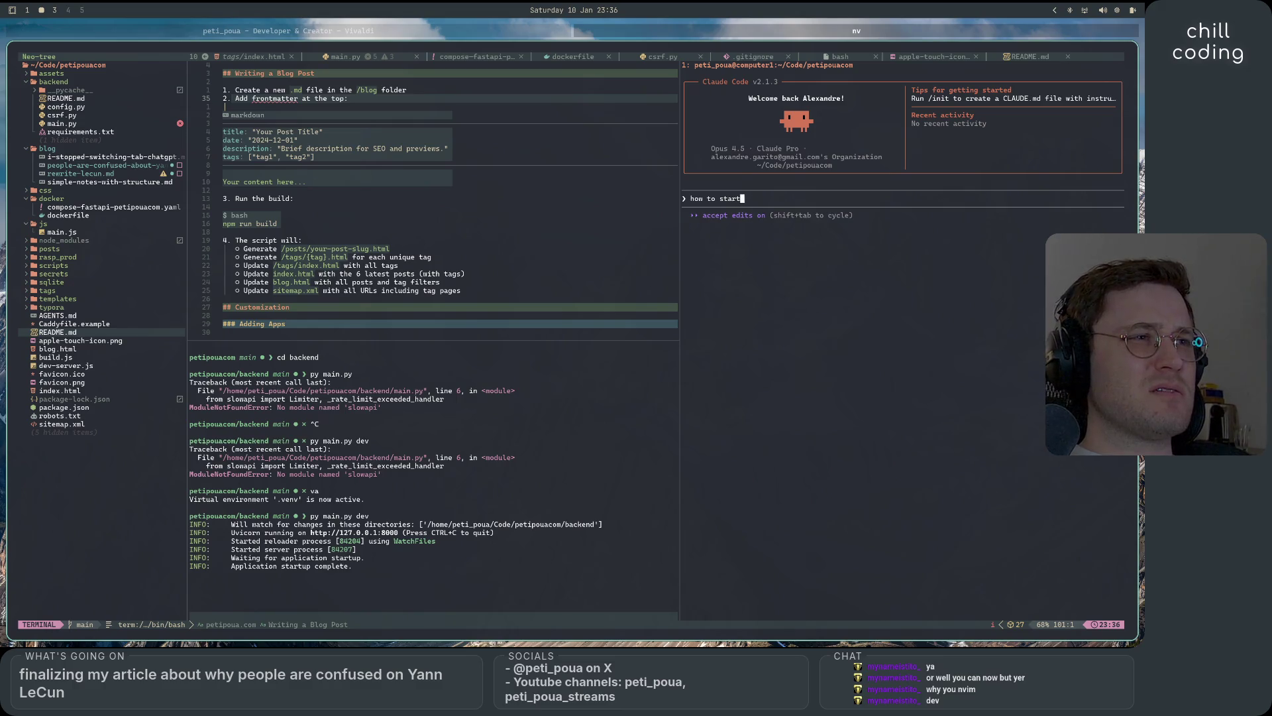
type(" the live server for frontend dev")
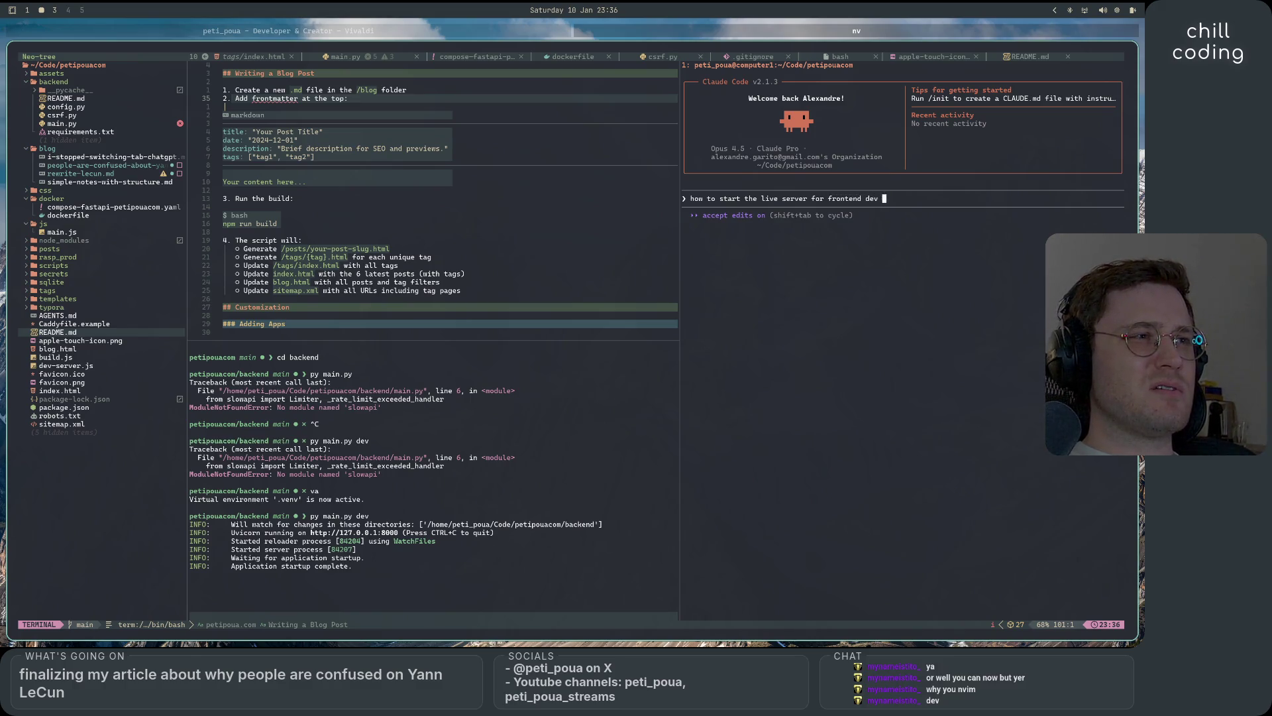
type("or")
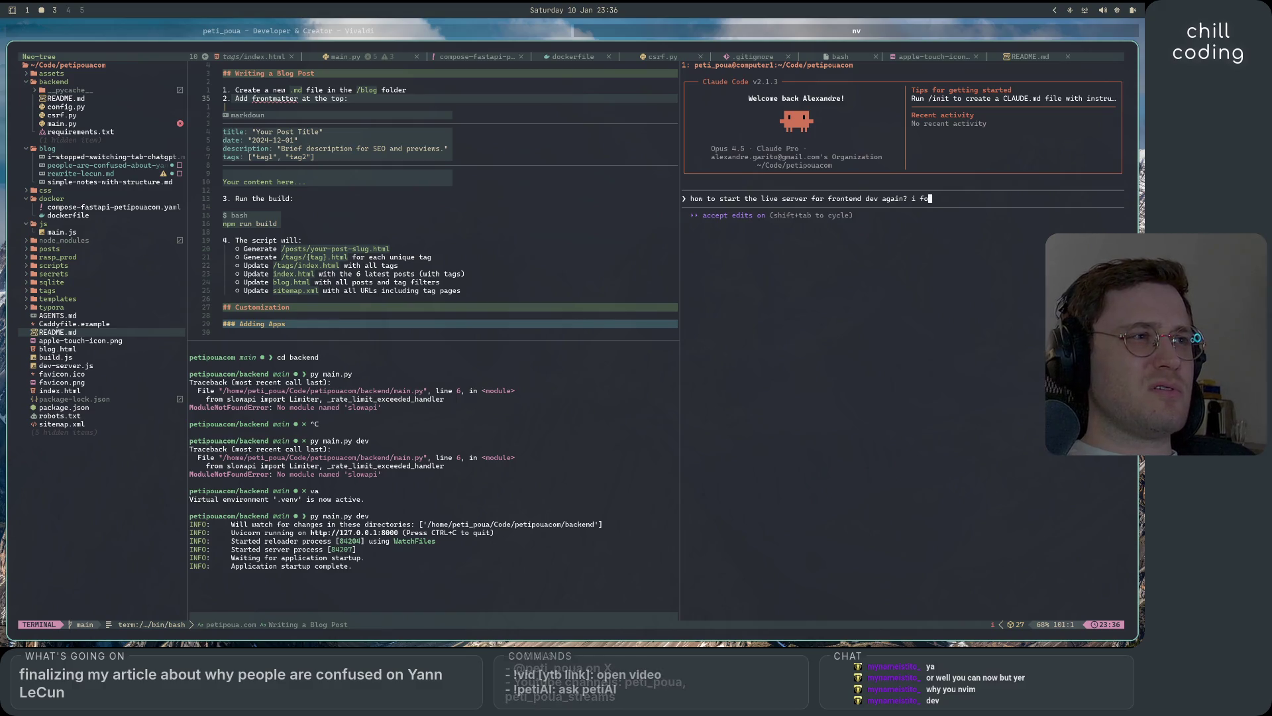
type("got")
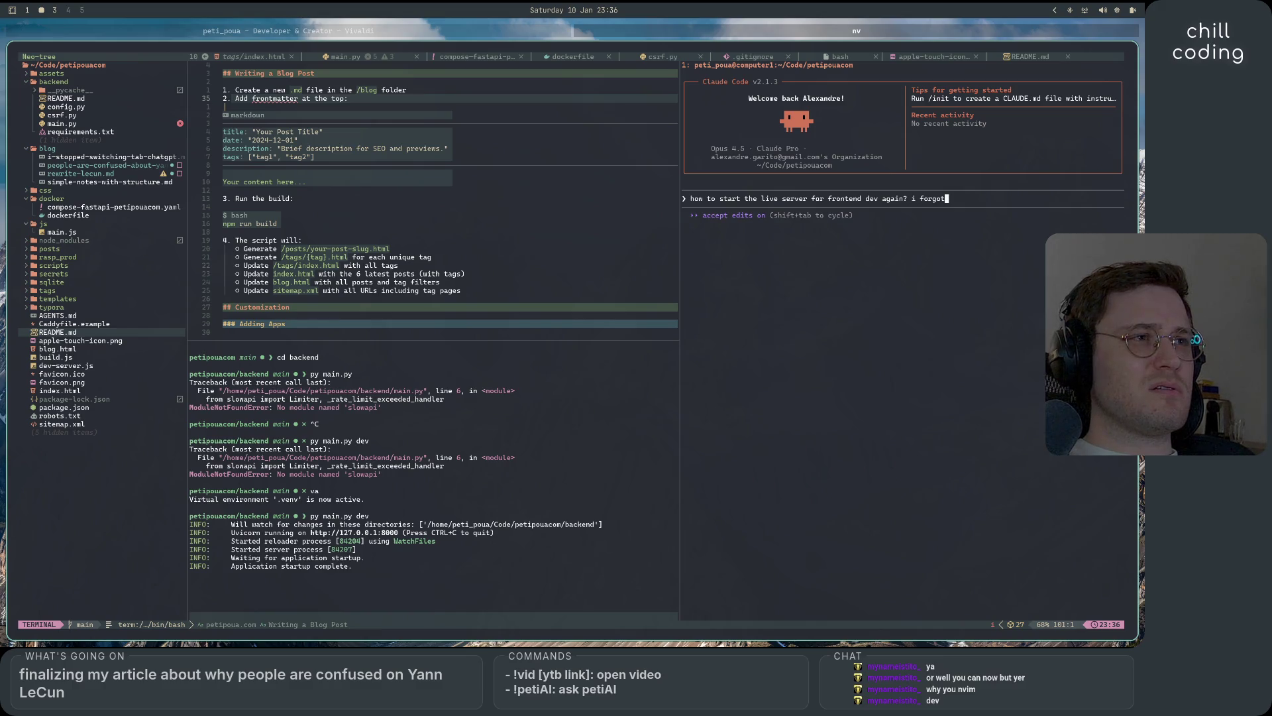
key("shift+Tab")
key("Return")
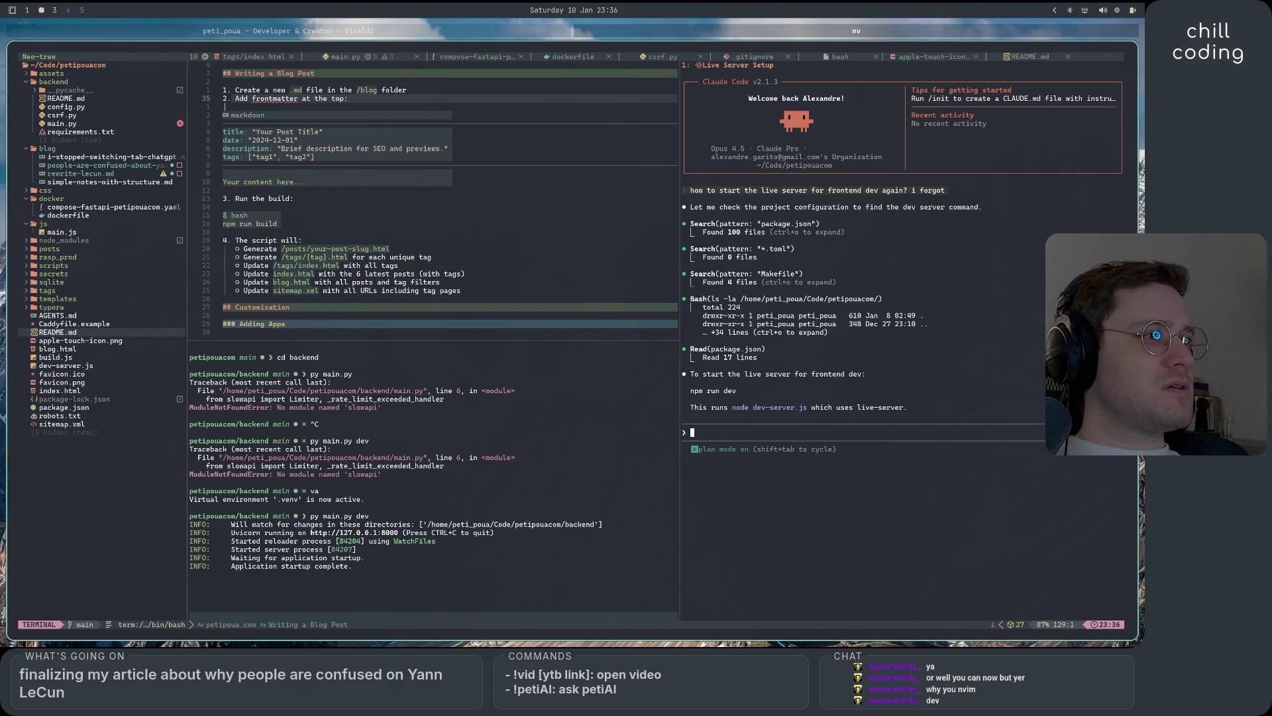
key("Escape")
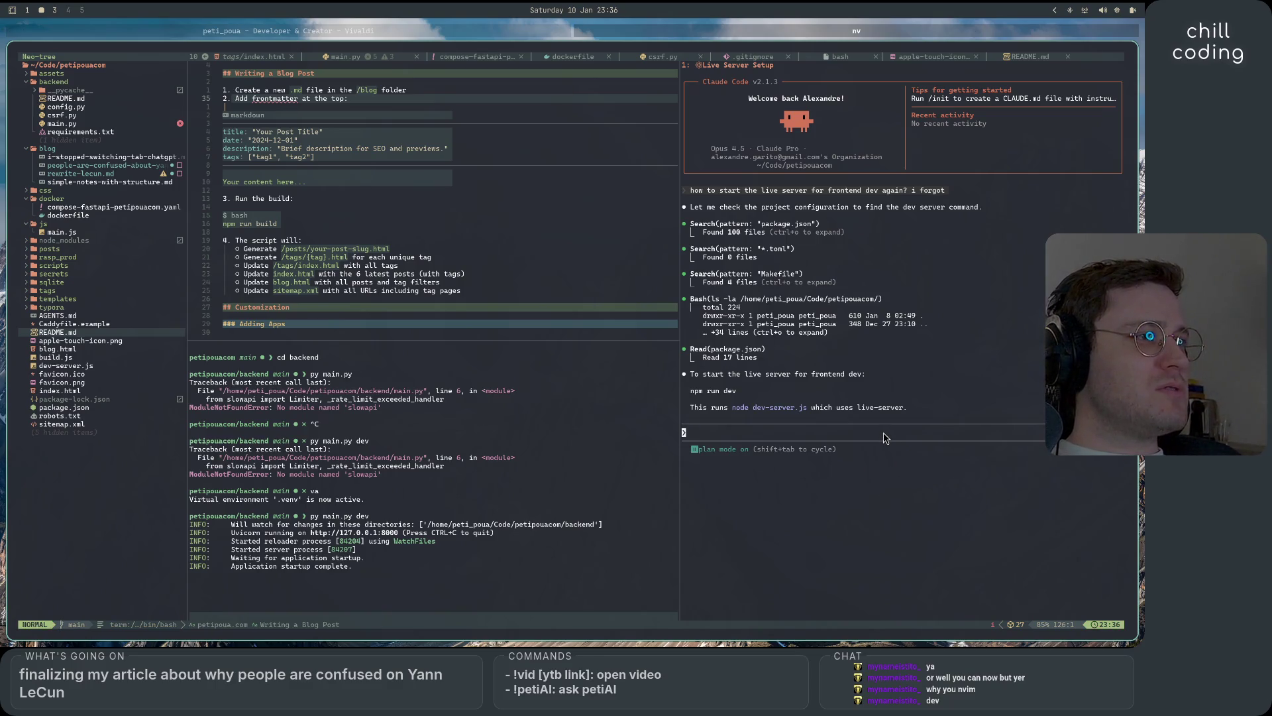
- Open dev-server.js and copy Claude's suggested npm run dev command
double_click(75, 365)
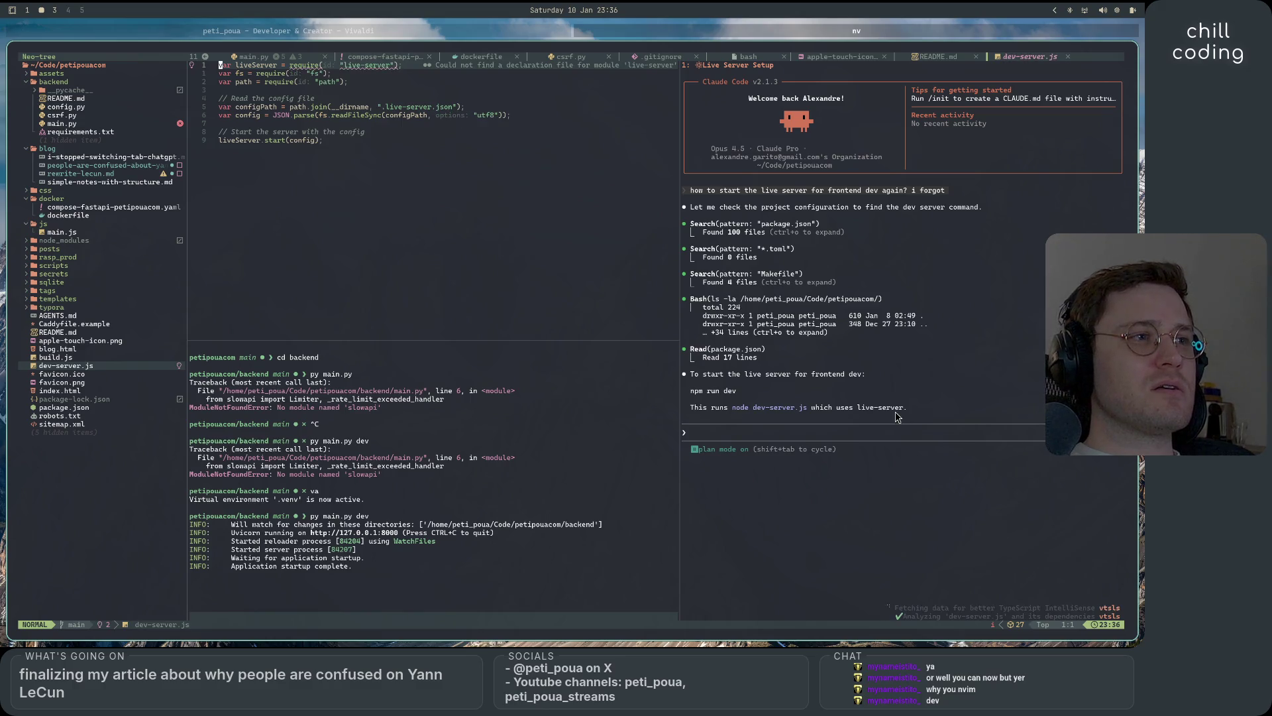
left_click(885, 438)
left_click_drag(737, 397, 690, 391)
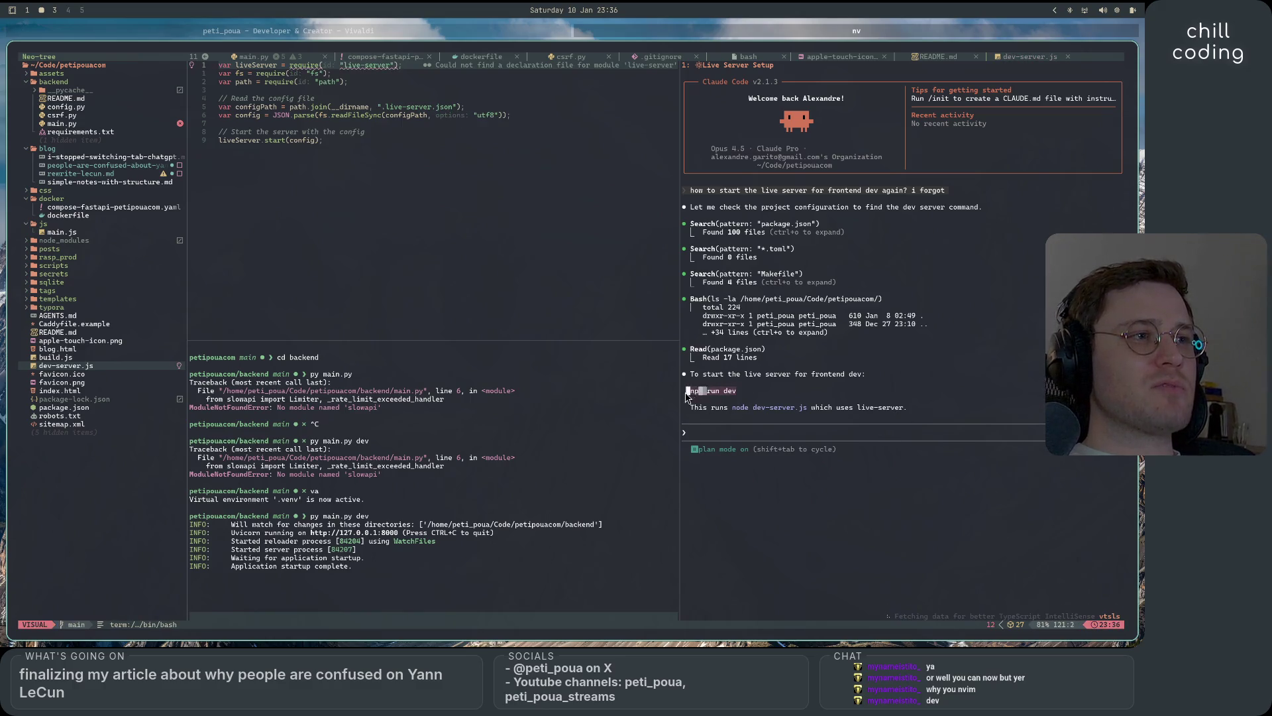
key("y")
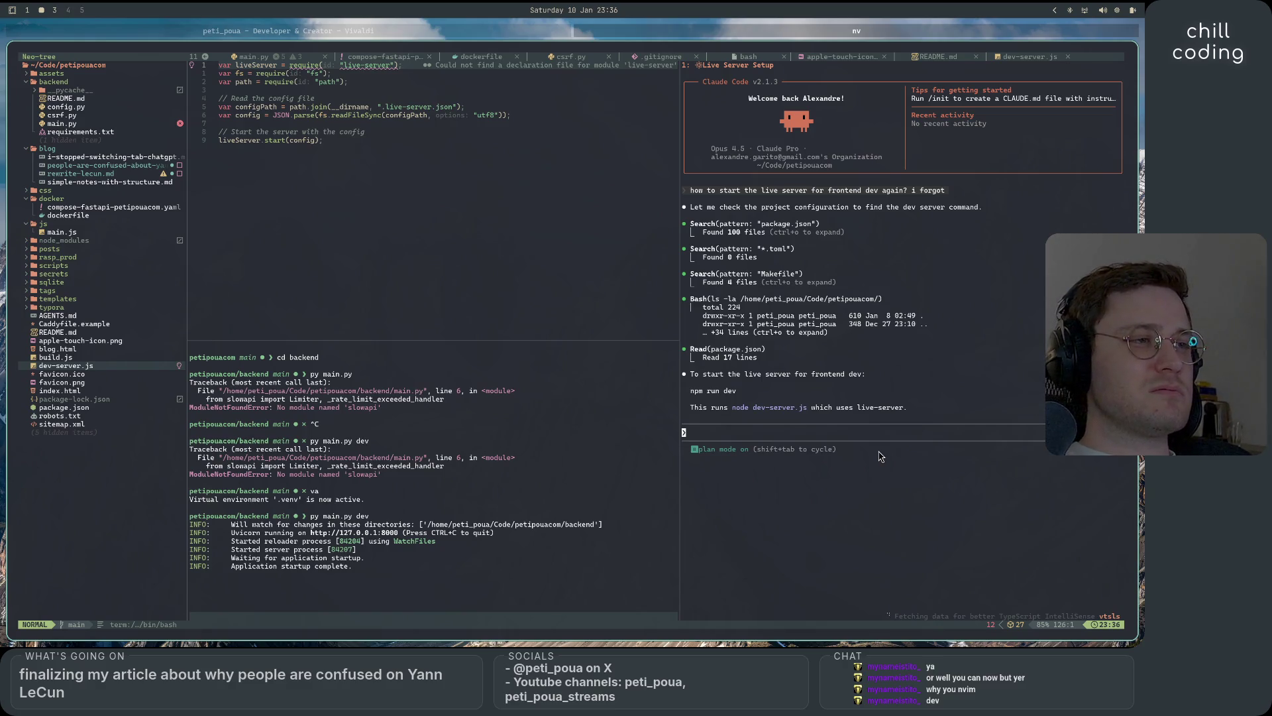
- Exit Claude Code, run npm run dev, and open the Yann LeCun post card in Vivaldi
key("ctrl+c")
key("i")
key("ctrl+c")
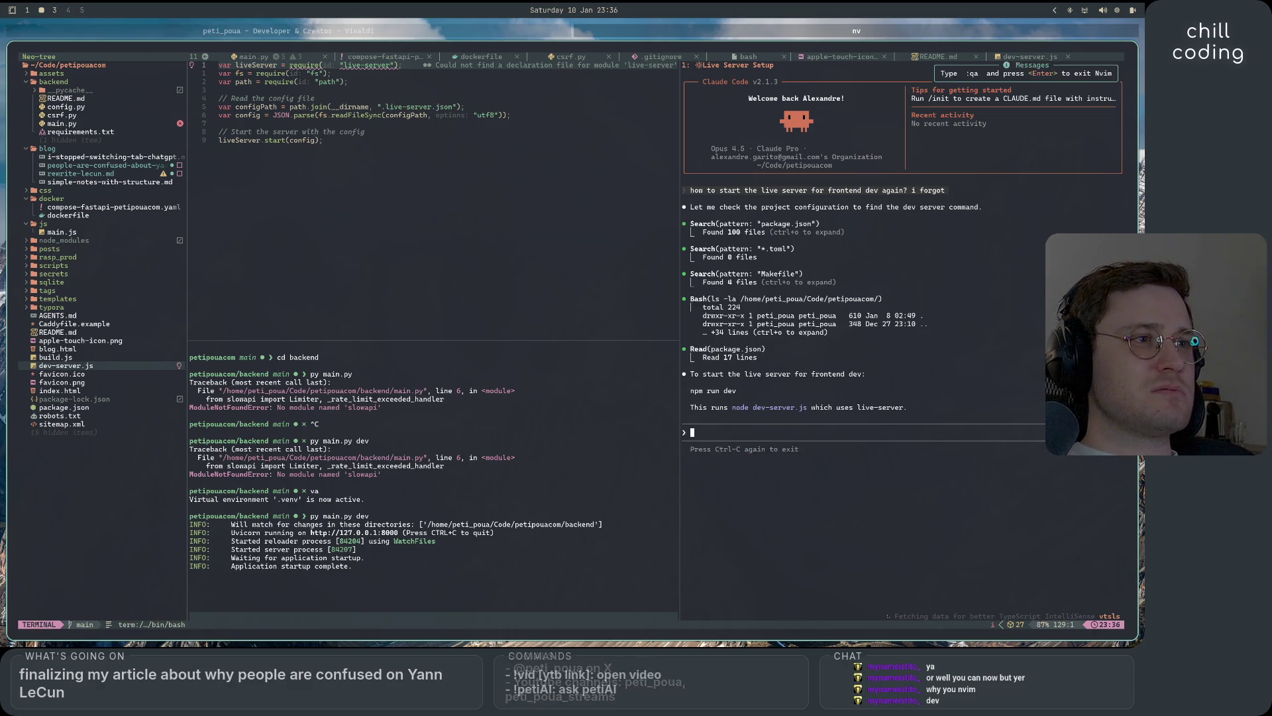
key("ctrl+c")
type("npm run dev")
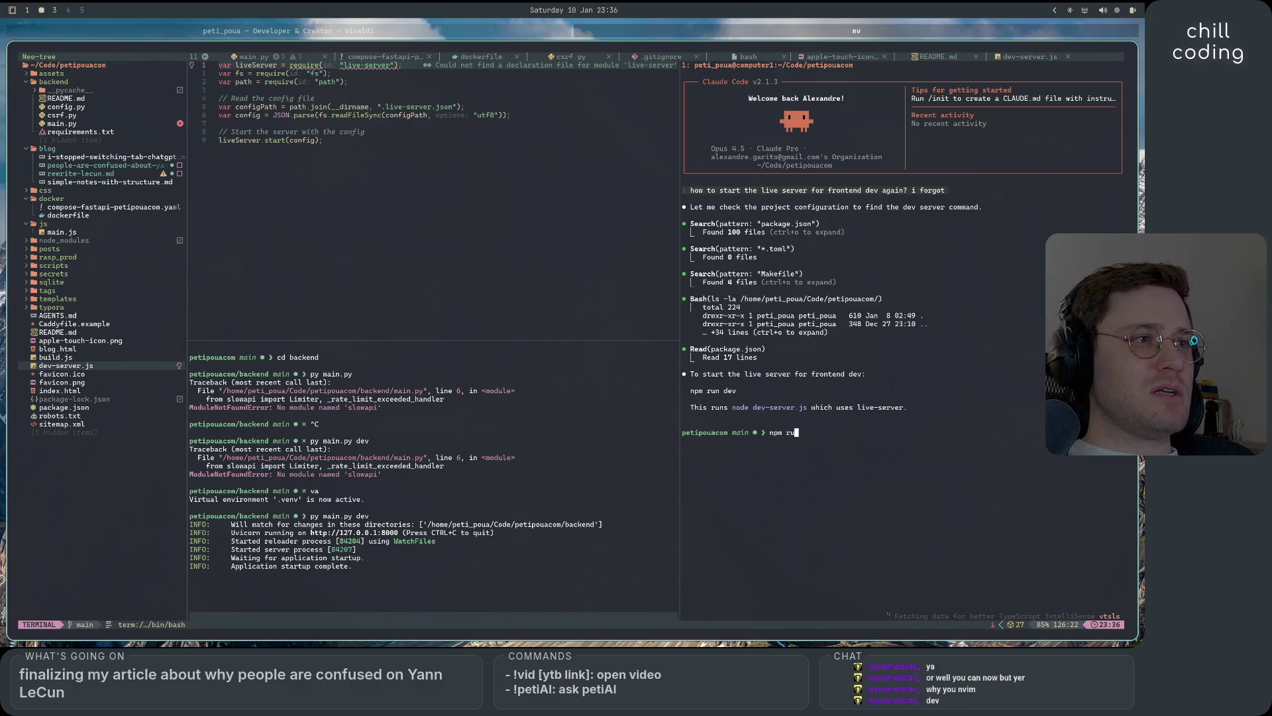
key("Return")
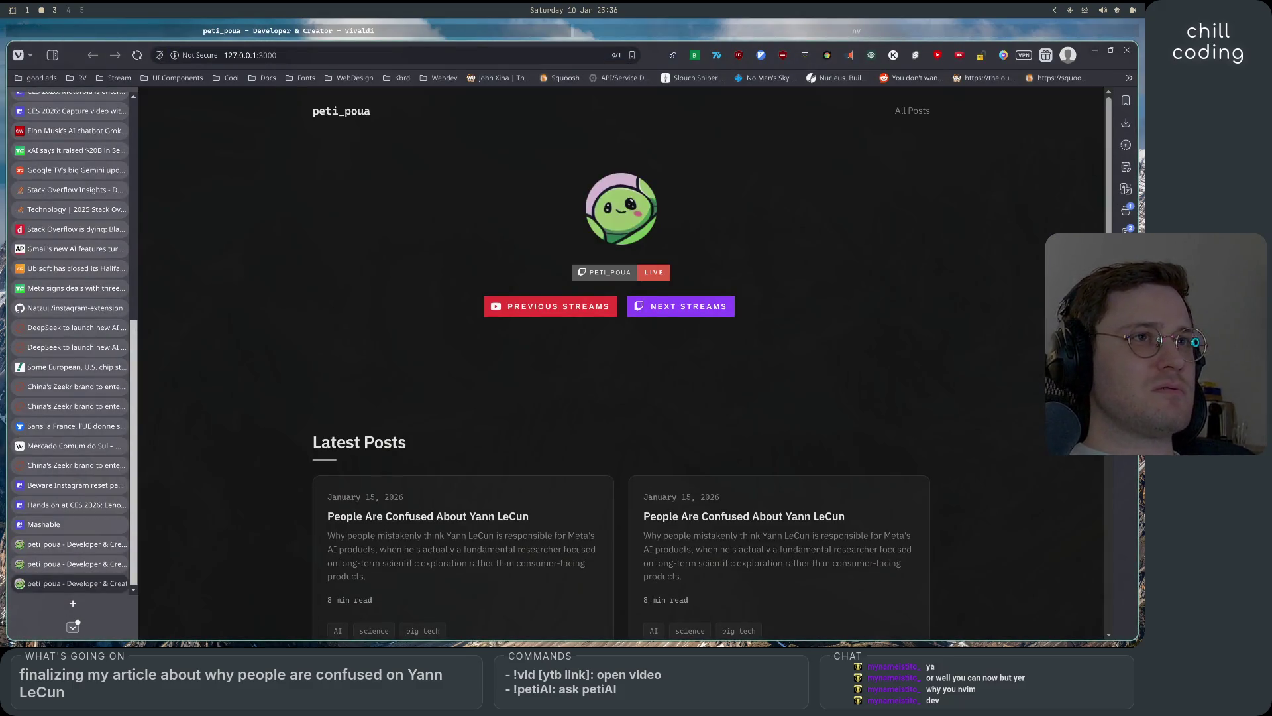
left_click(497, 542)
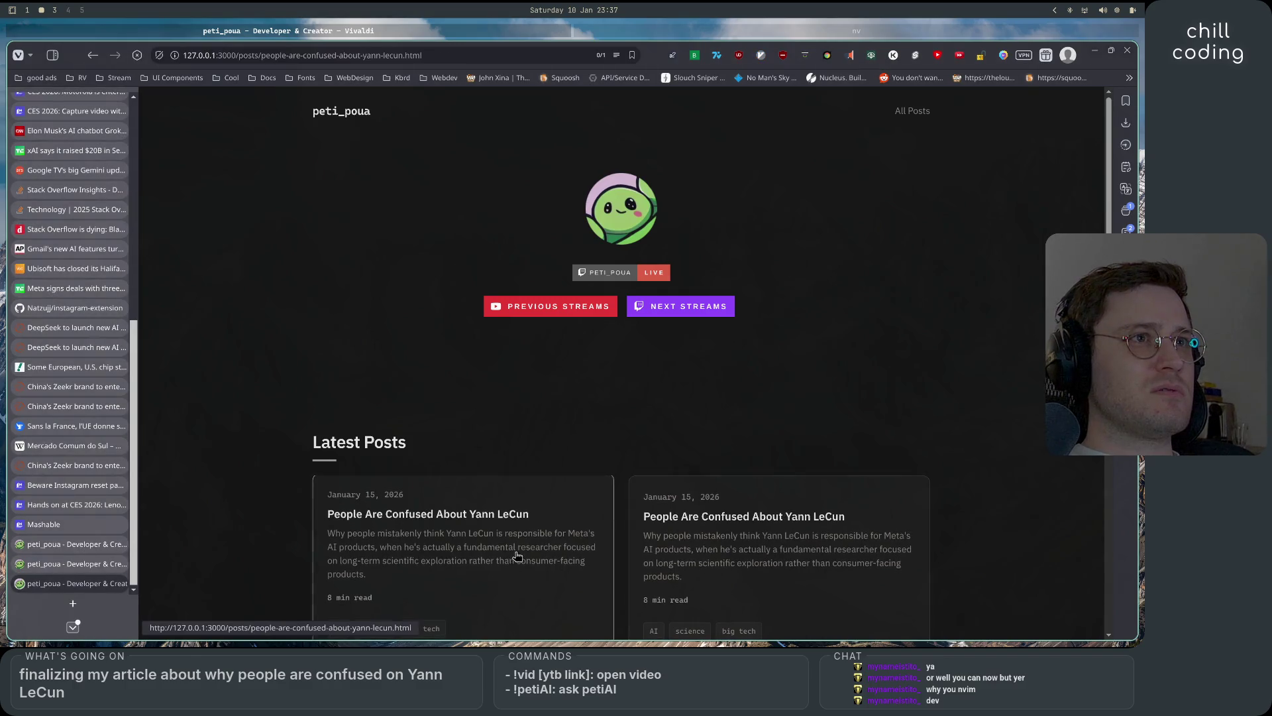
key("alt+Tab")
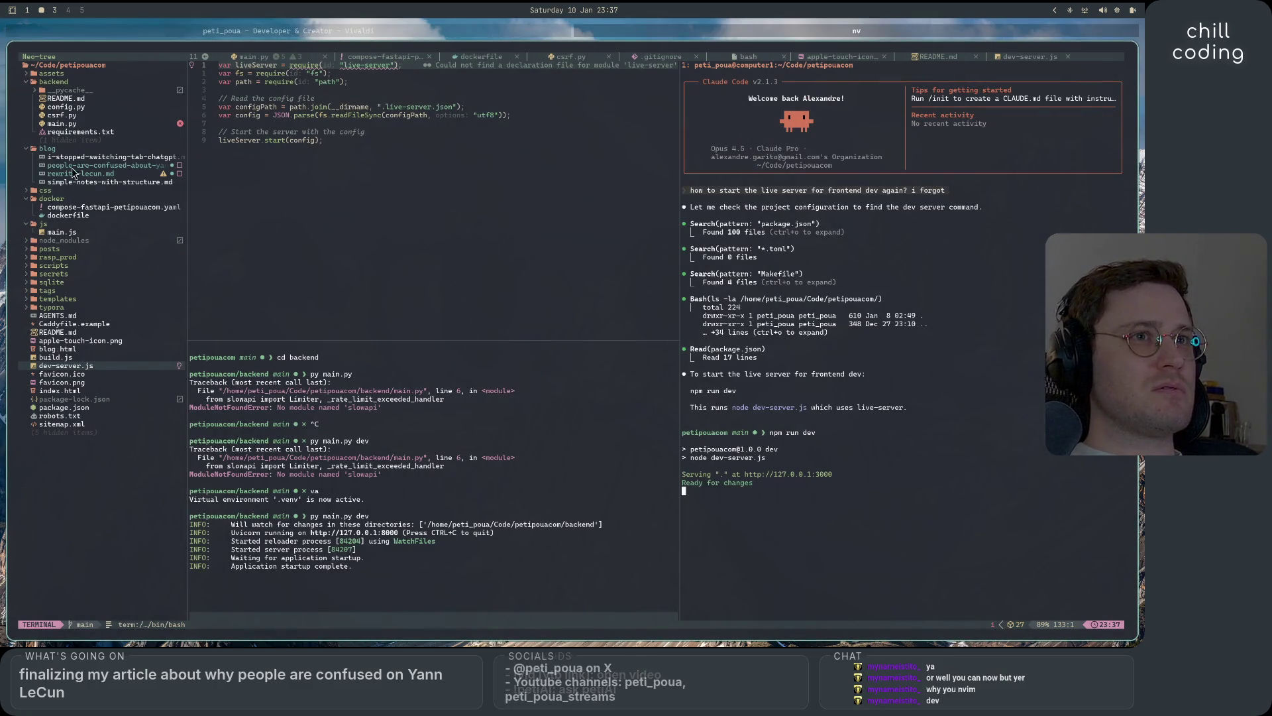
- Check main.py's dev port and CORS origins for port 3000, then focus the backend terminal
double_click(69, 125)
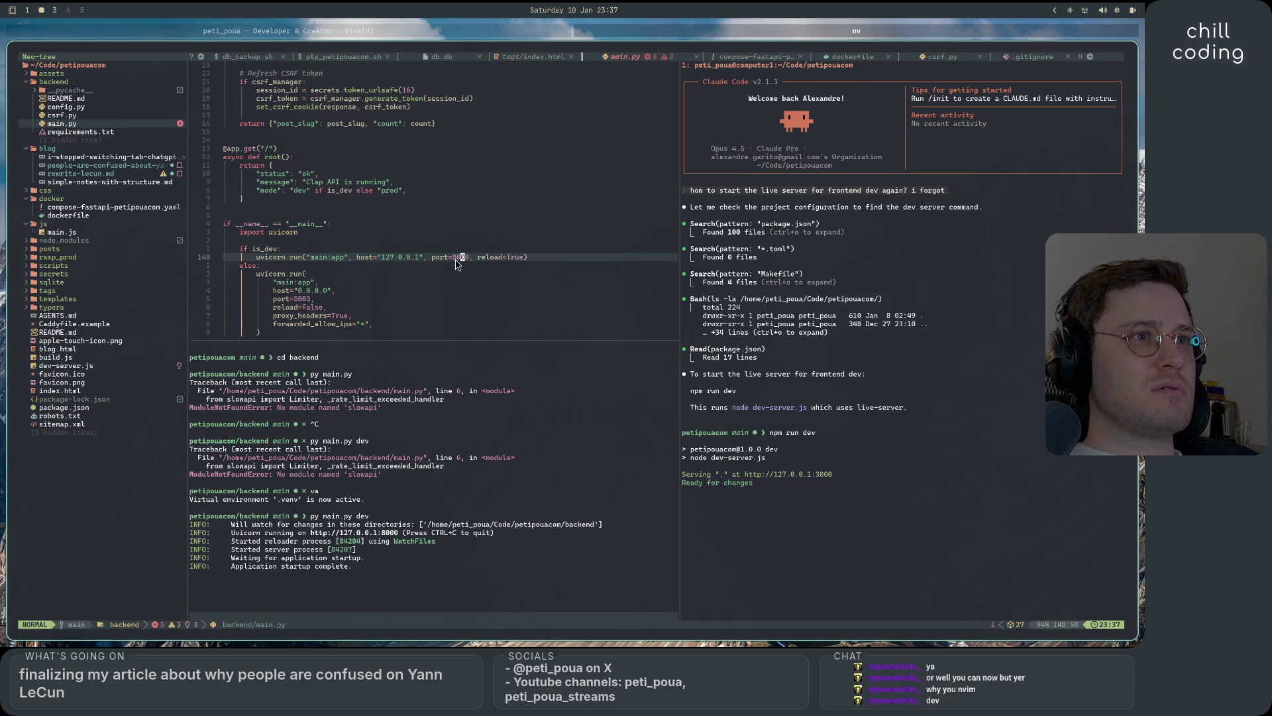
left_click(529, 257)
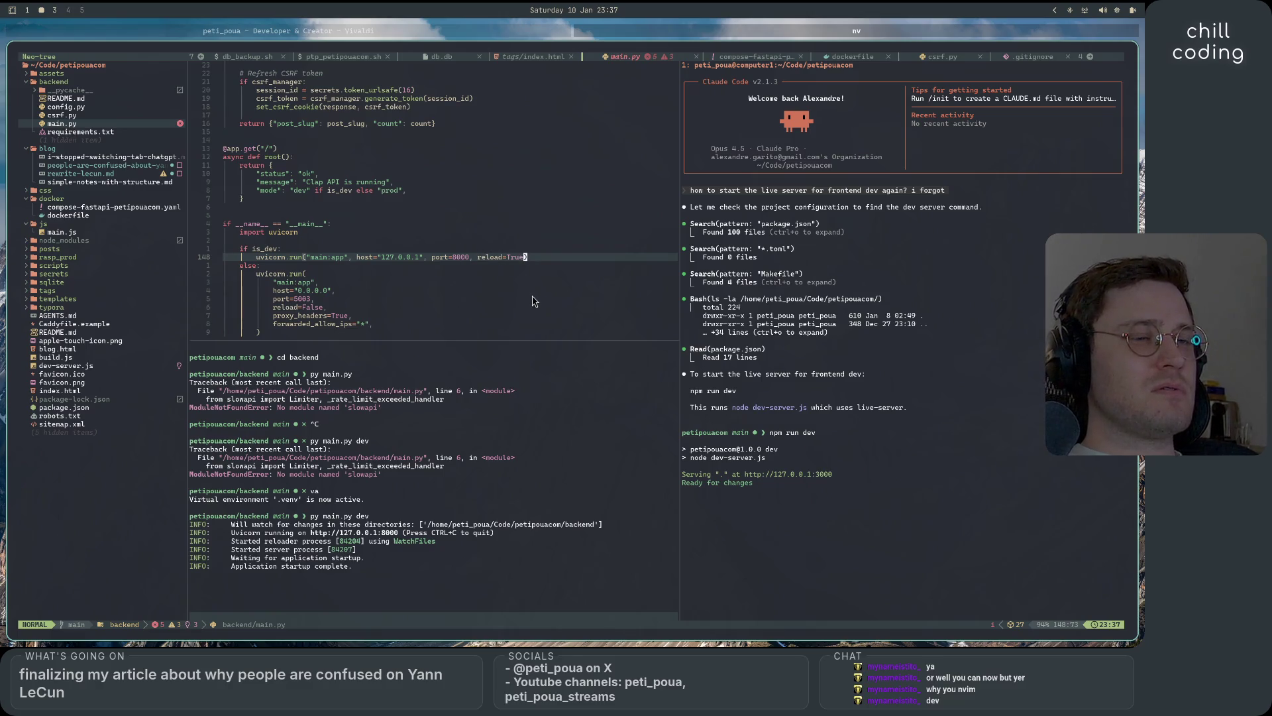
scroll(531, 302, "down", 4)
scroll(524, 304, "up", 5)
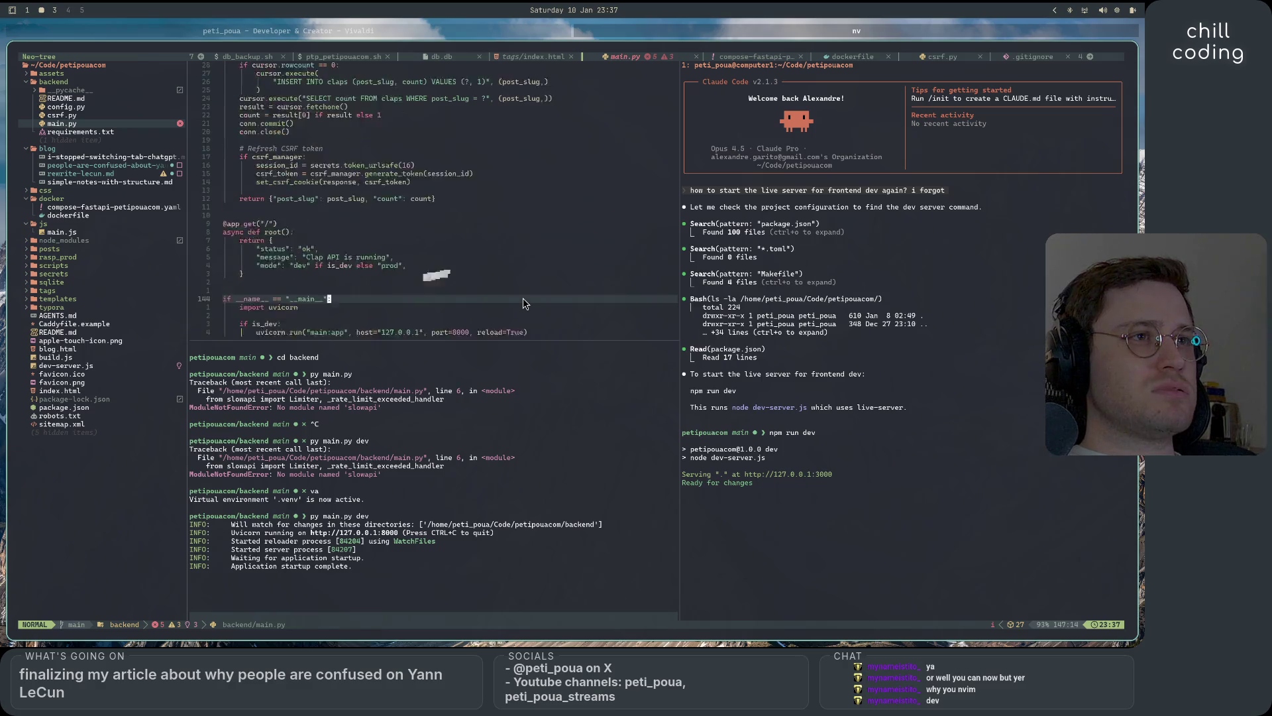
scroll(524, 303, "up", 4)
scroll(524, 303, "up", 5)
scroll(523, 303, "up", 4)
scroll(524, 302, "up", 3)
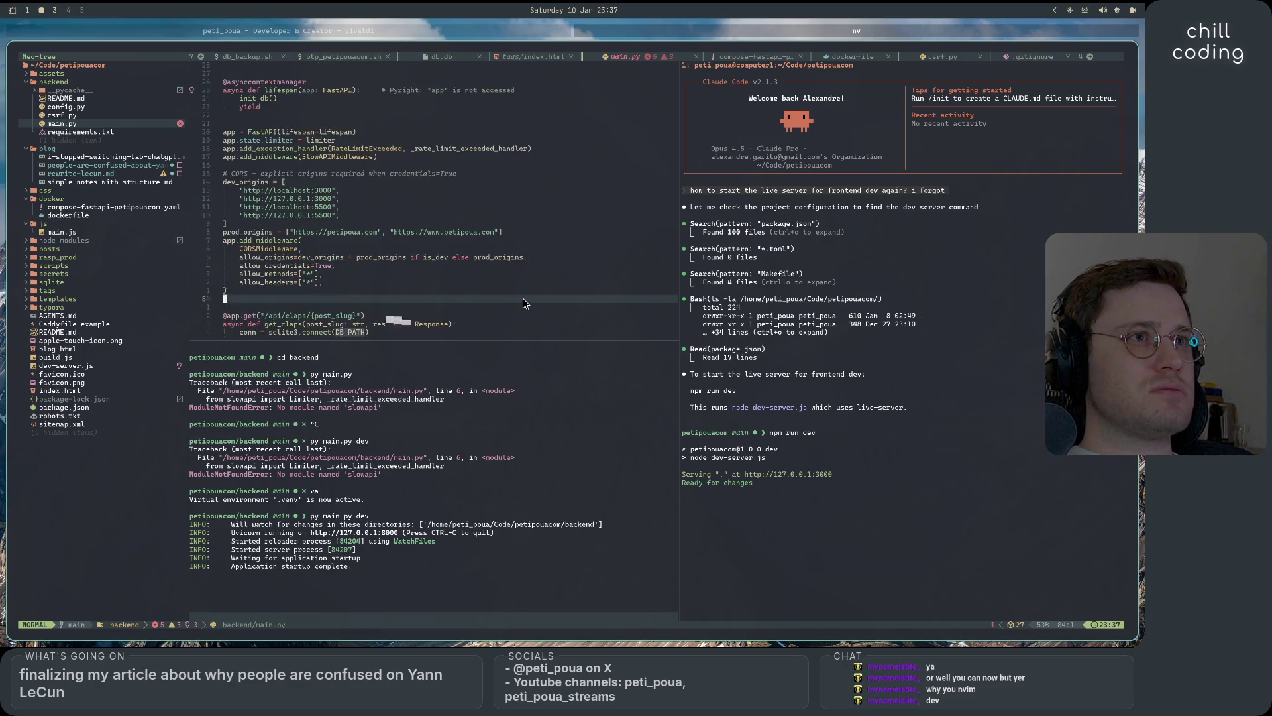
scroll(524, 304, "up", 4)
scroll(524, 303, "up", 3)
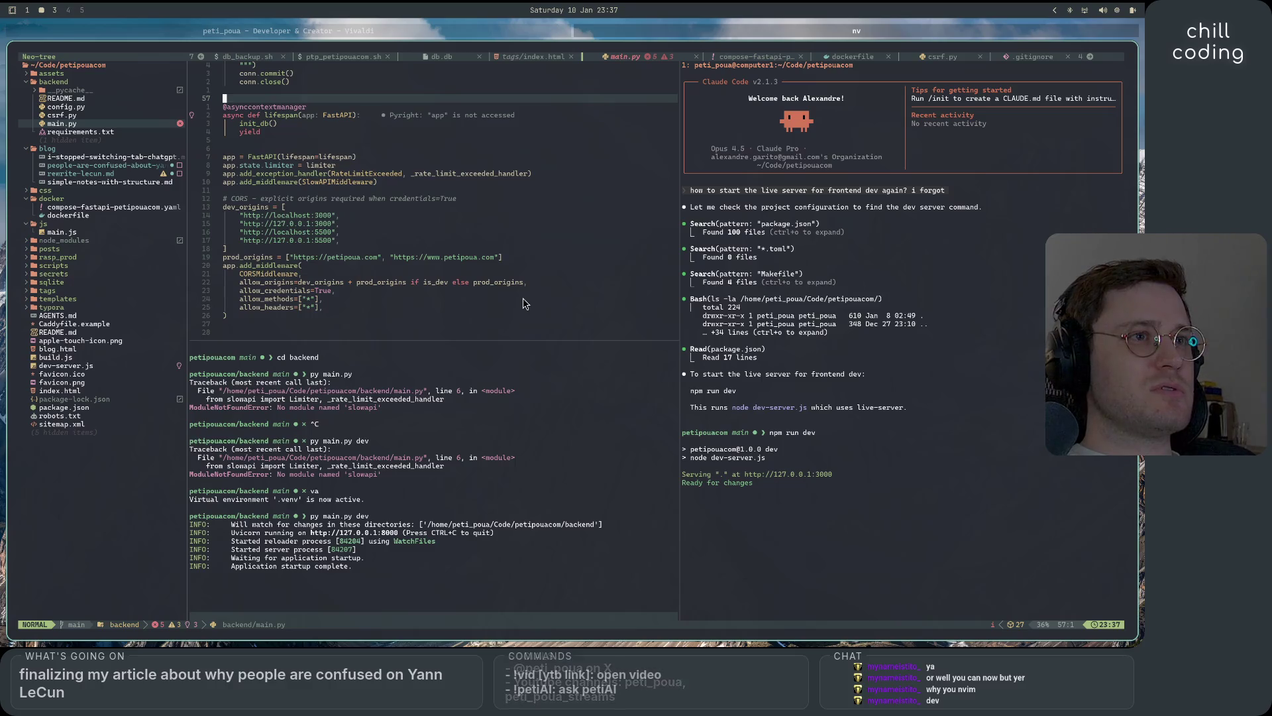
key("ctrl+j")
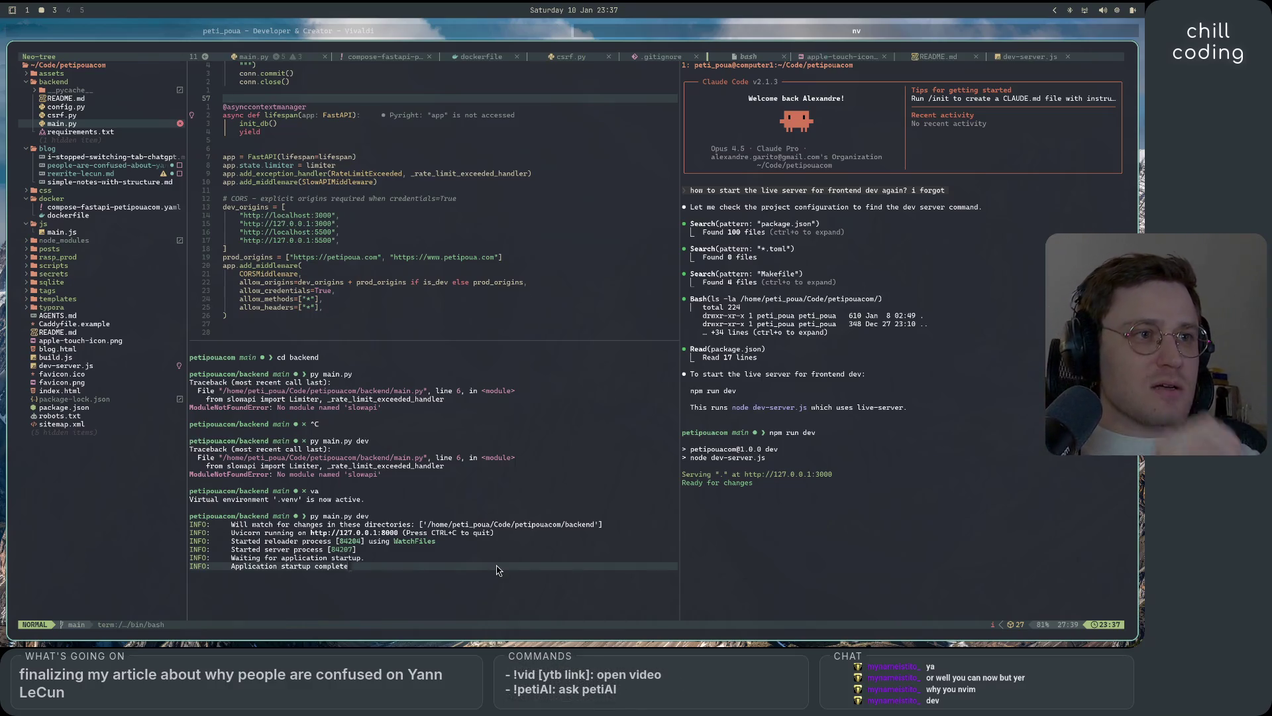
- Restart the backend with py main.py dev and switch to the Vivaldi workspace
key("ctrl+c")
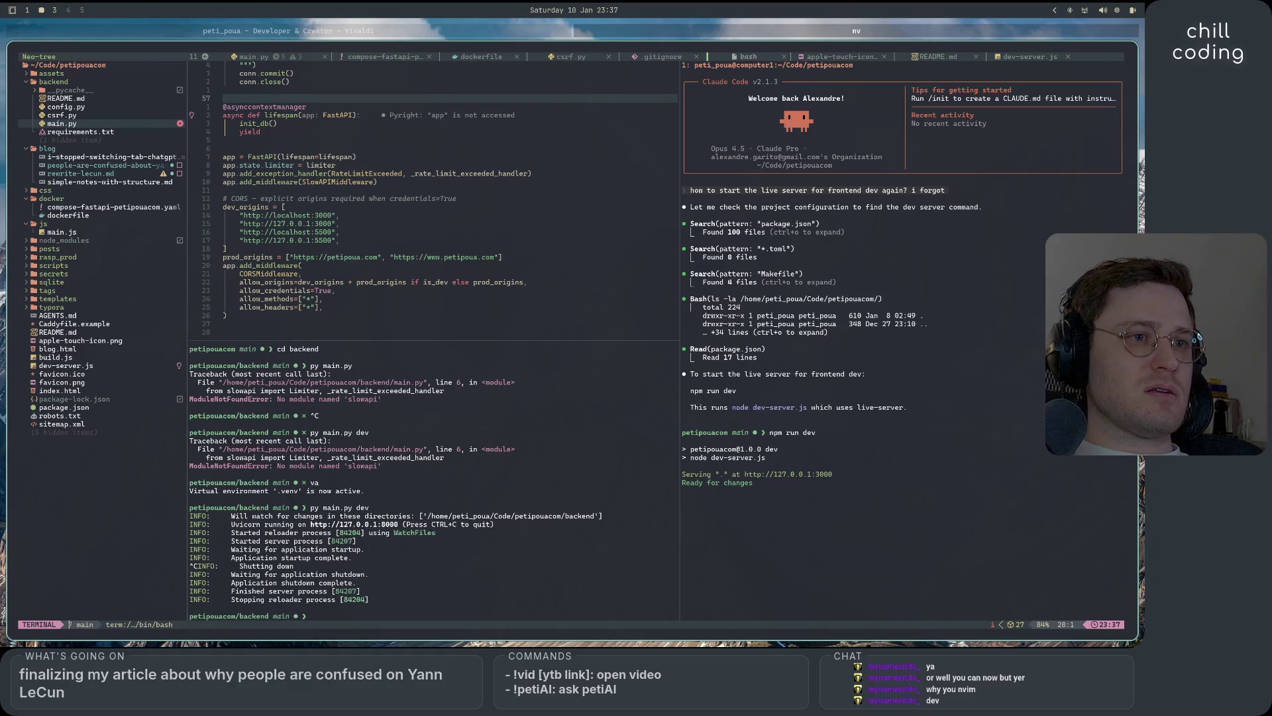
key("Up")
key("Return")
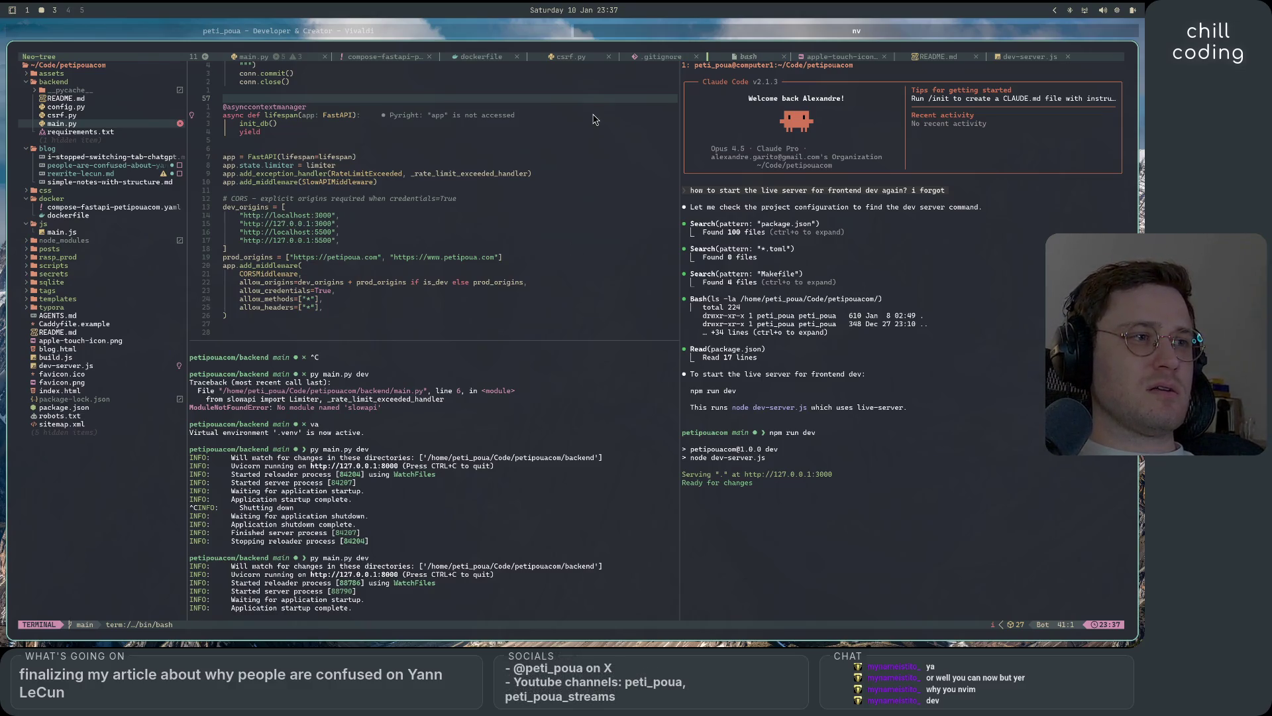
key("super+3")
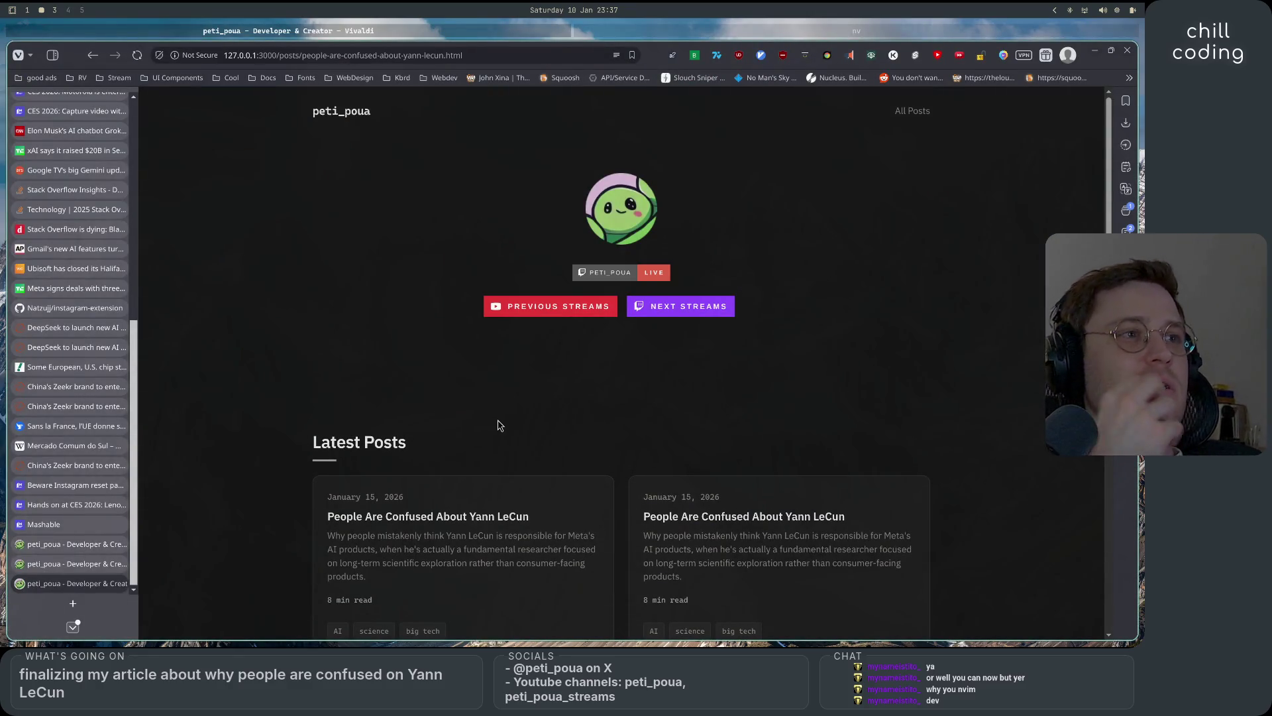
scroll(499, 425, "down", 2)
- Close the extra blog, Mashable and duplicate blog tabs in the sidebar
left_click(120, 544)
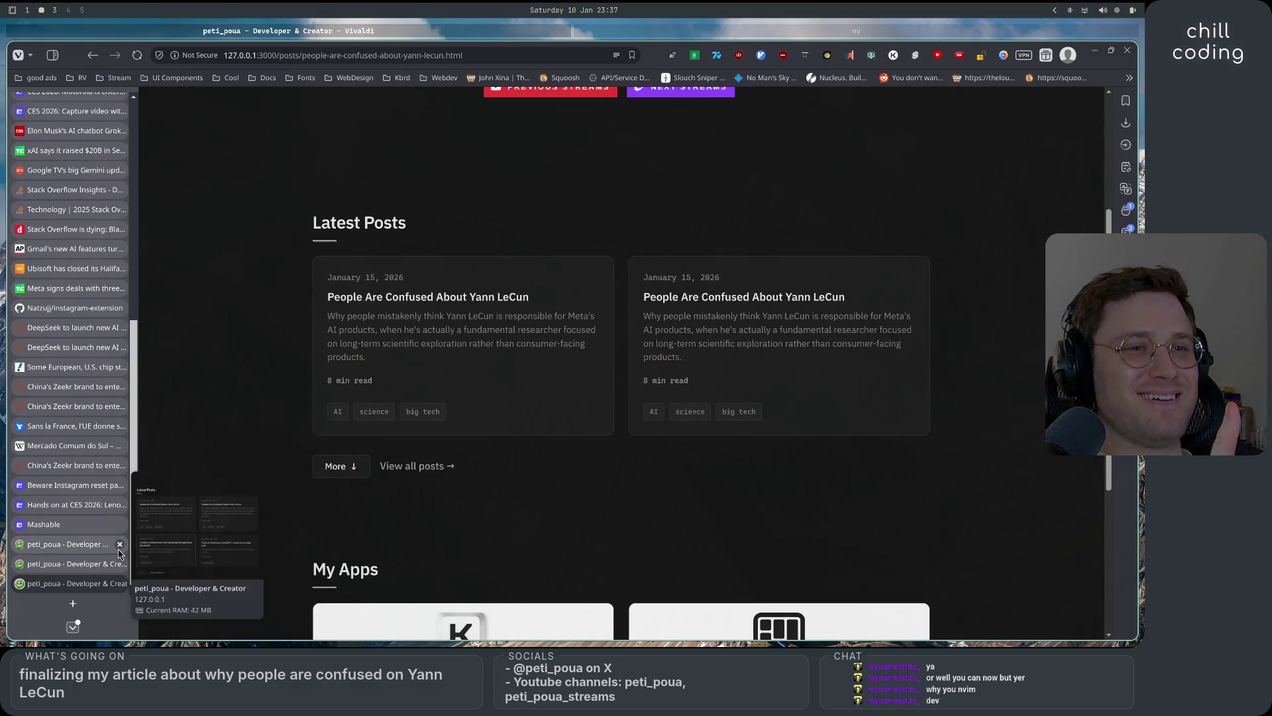
left_click(120, 544)
left_click(120, 564)
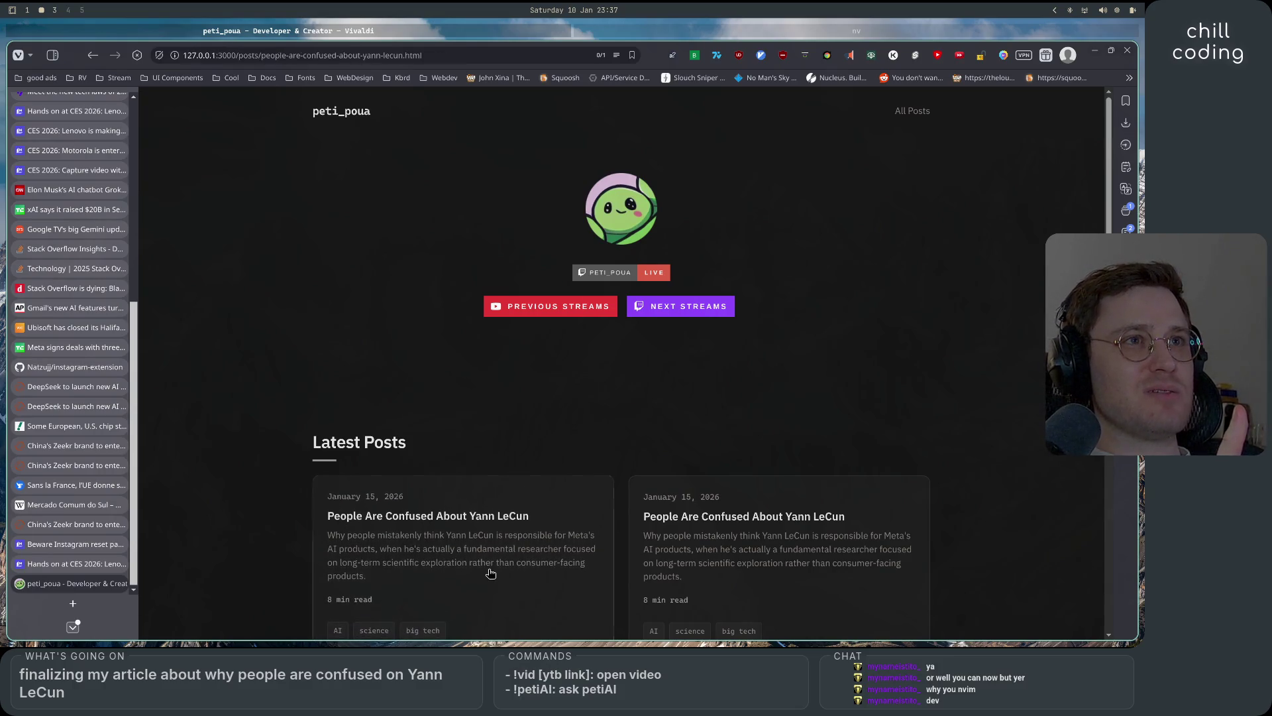
- Inspect the first post card's markup via the context menu's Developer Tools
right_click(488, 542)
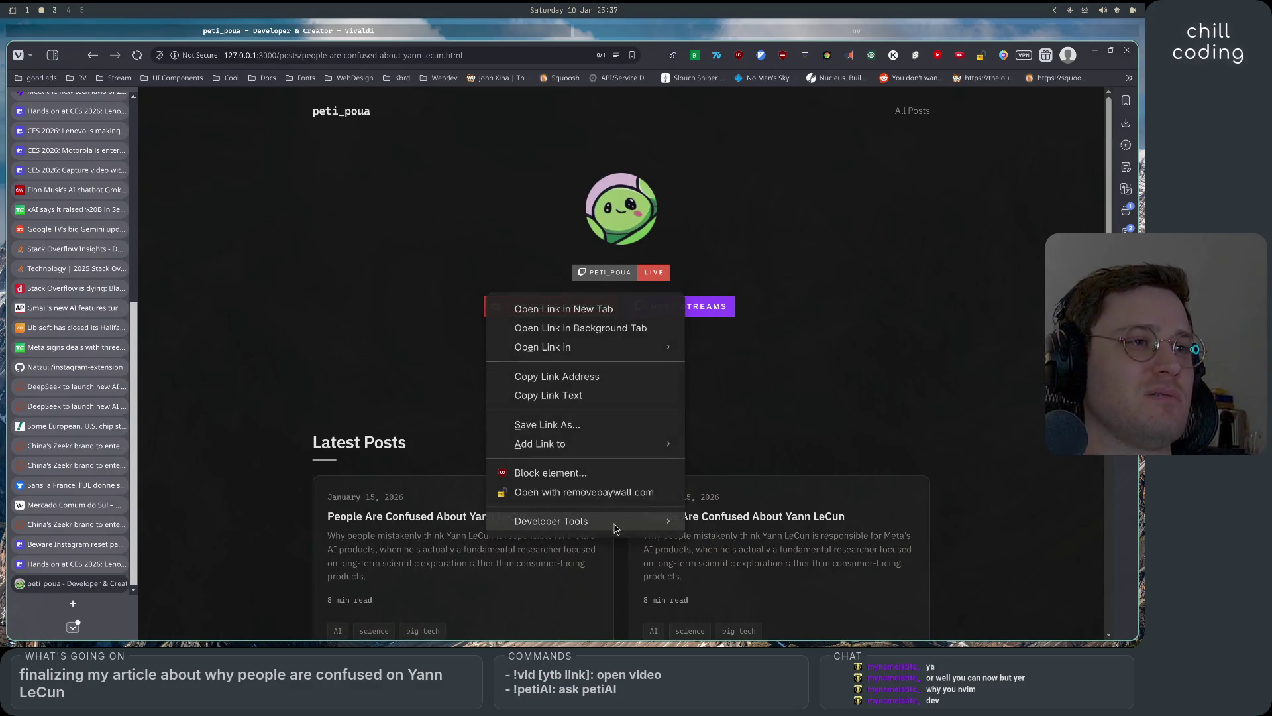
key("Escape")
right_click(545, 534)
mouse_move(605, 516)
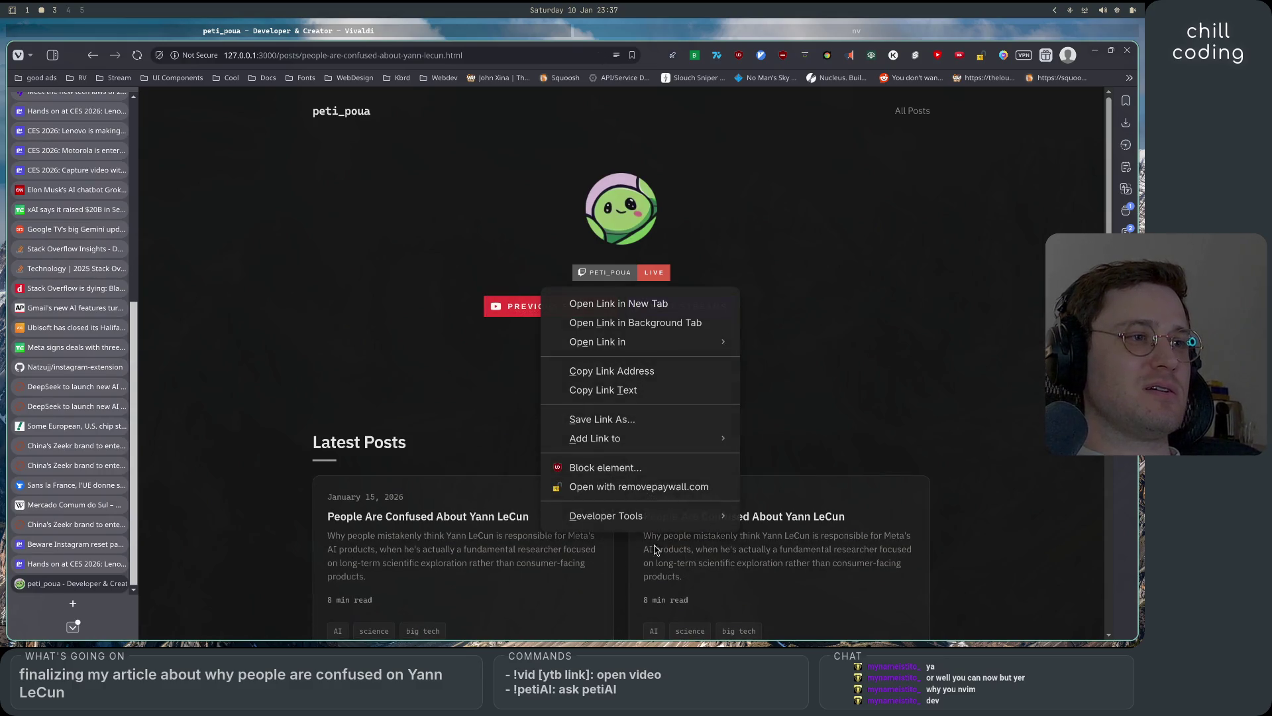
left_click(777, 569)
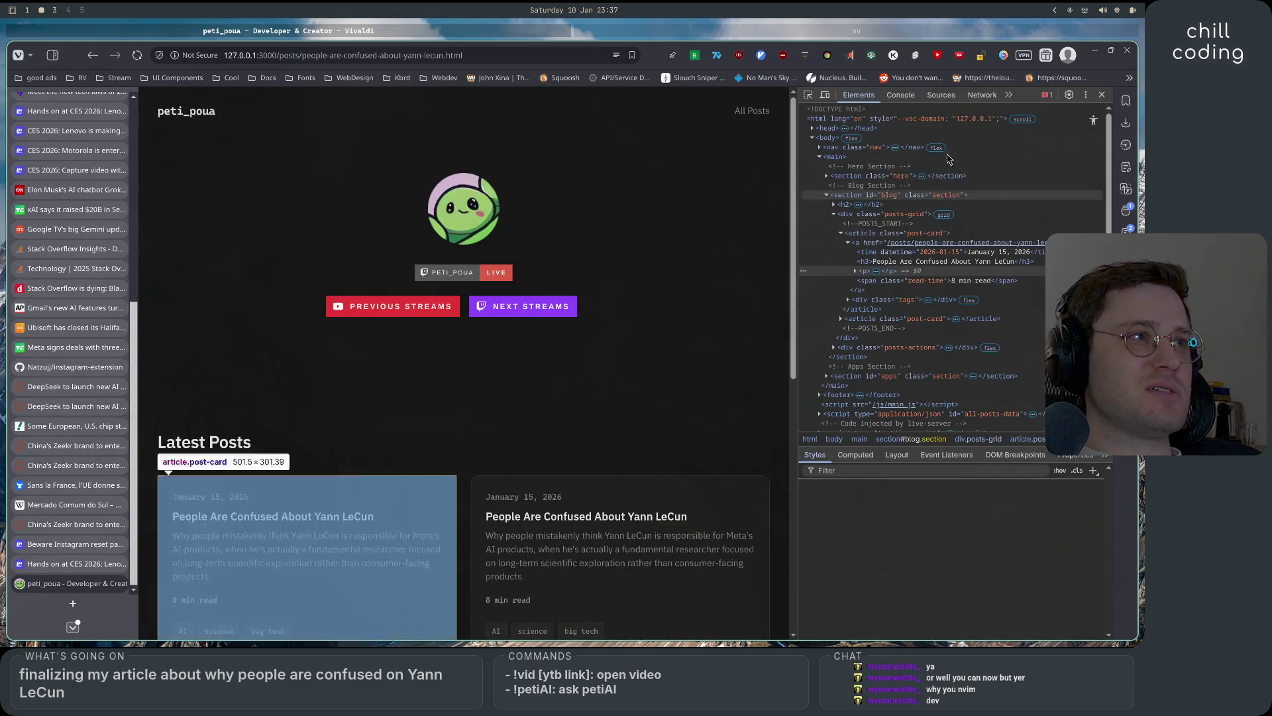
- View the console, load more post cards and preview the nested note-taking post, then go back
left_click(907, 96)
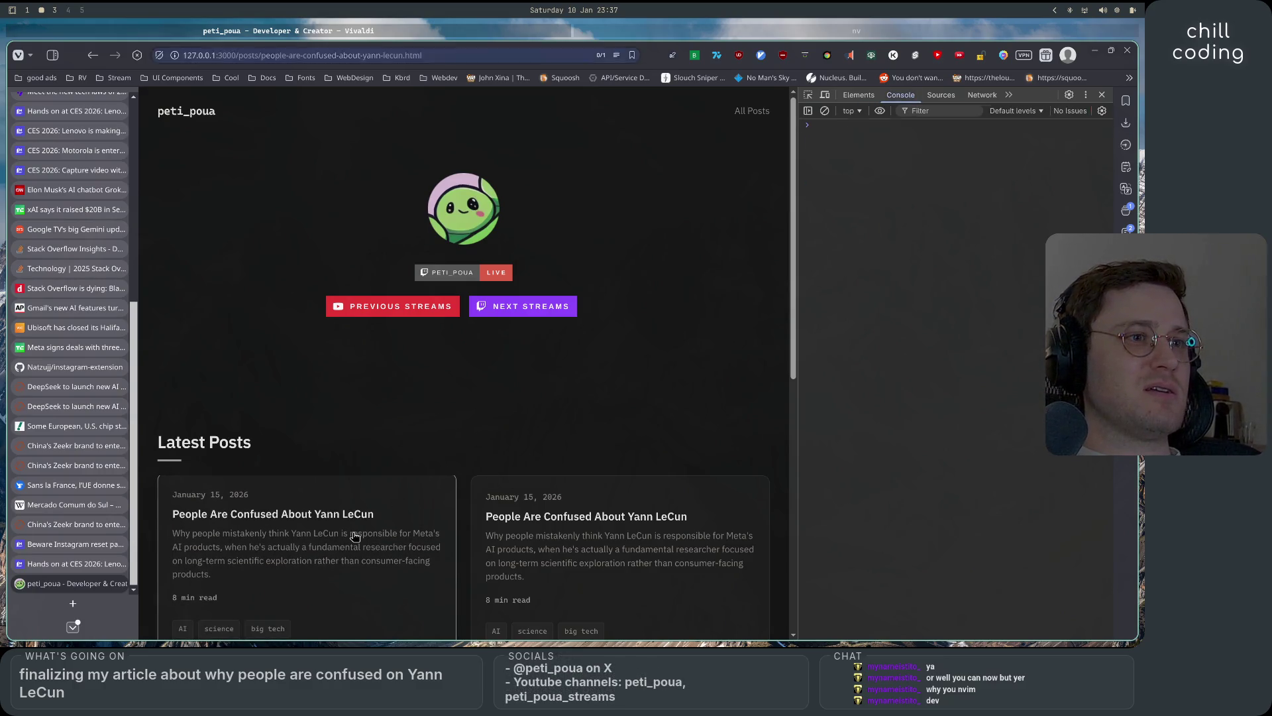
scroll(378, 522, "down", 2)
left_click(189, 462)
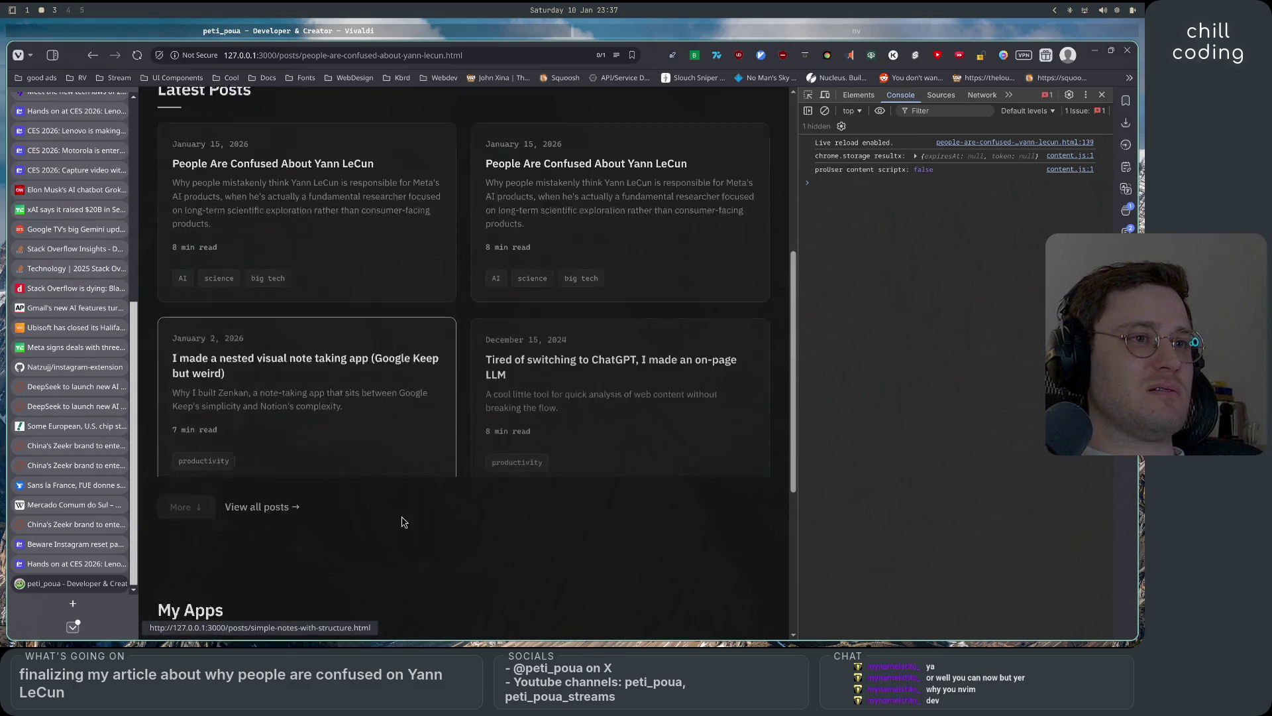
left_click(625, 333)
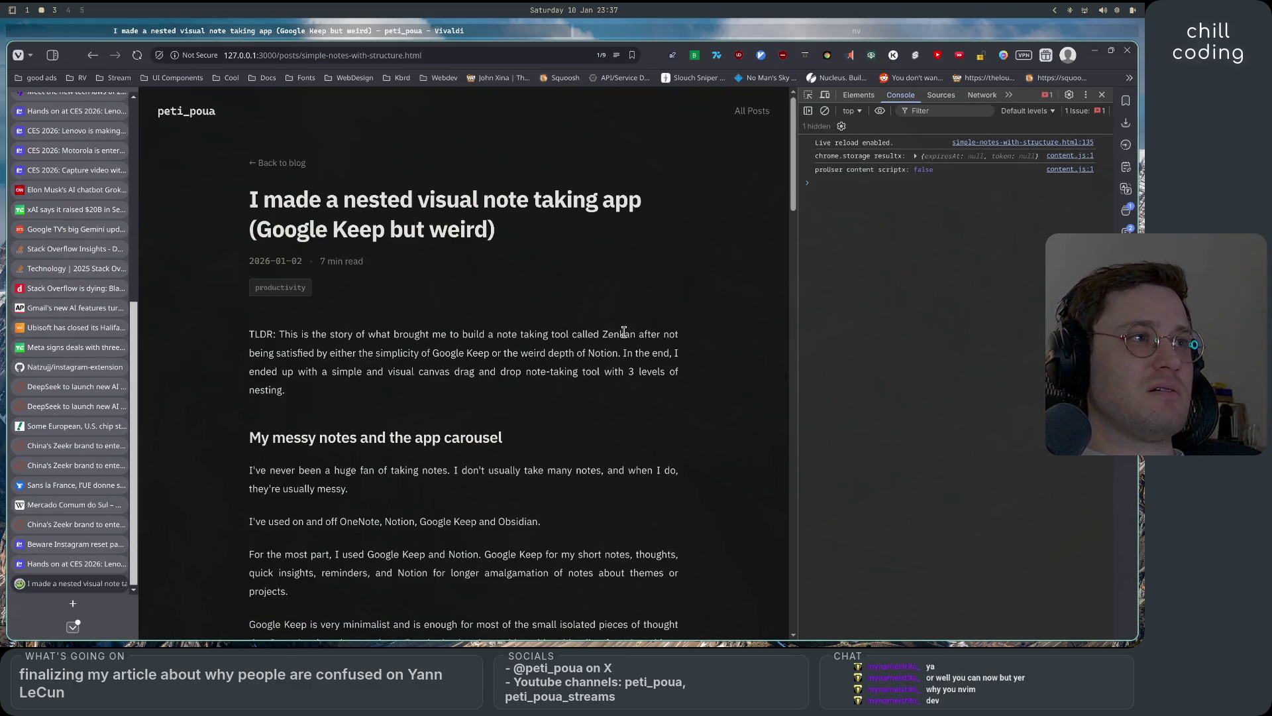
left_click(90, 56)
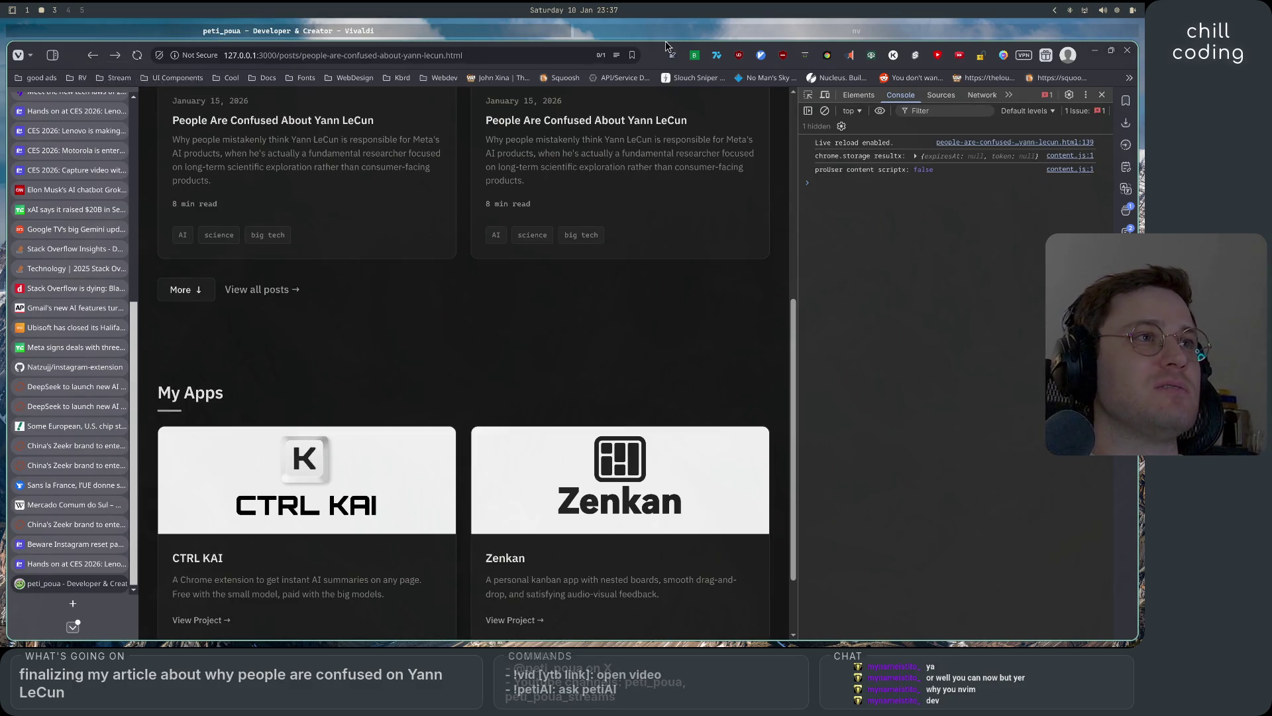
- Rebuild the blog with npm run build in the terminal and reload the local site
key("alt+Tab")
key("k")
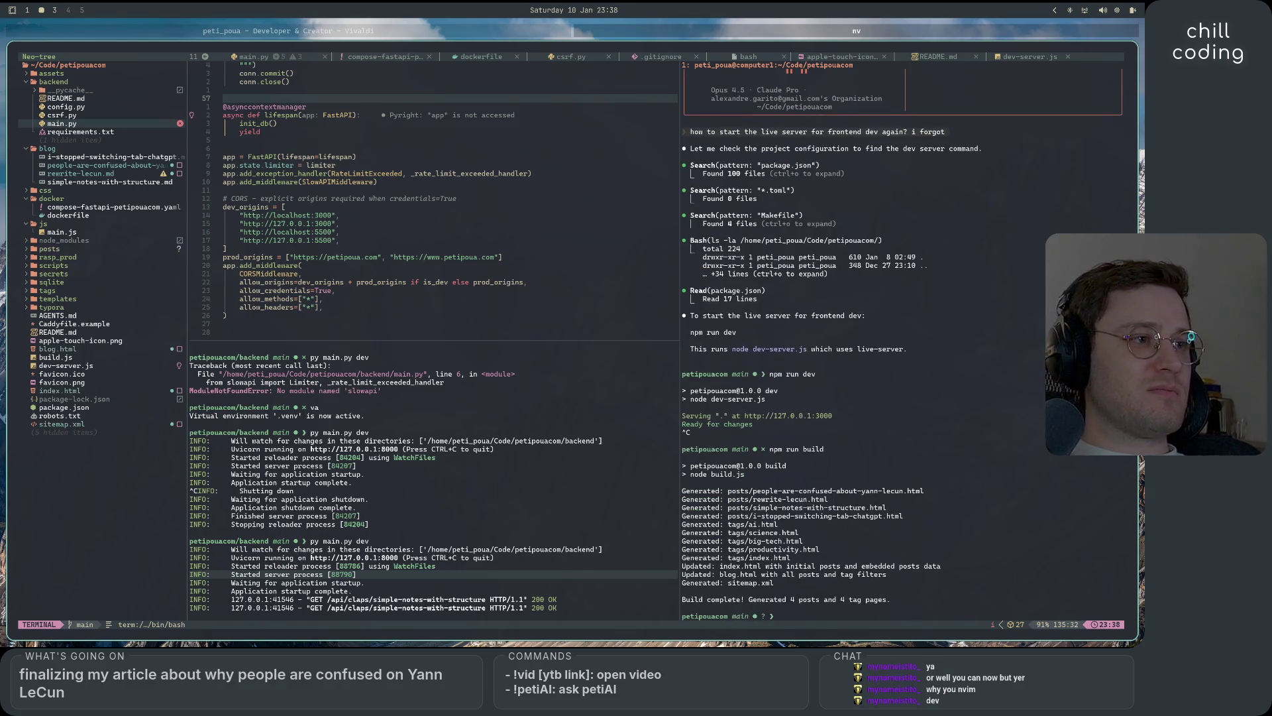
key("Return")
key("alt+Tab")
key("ctrl+r")
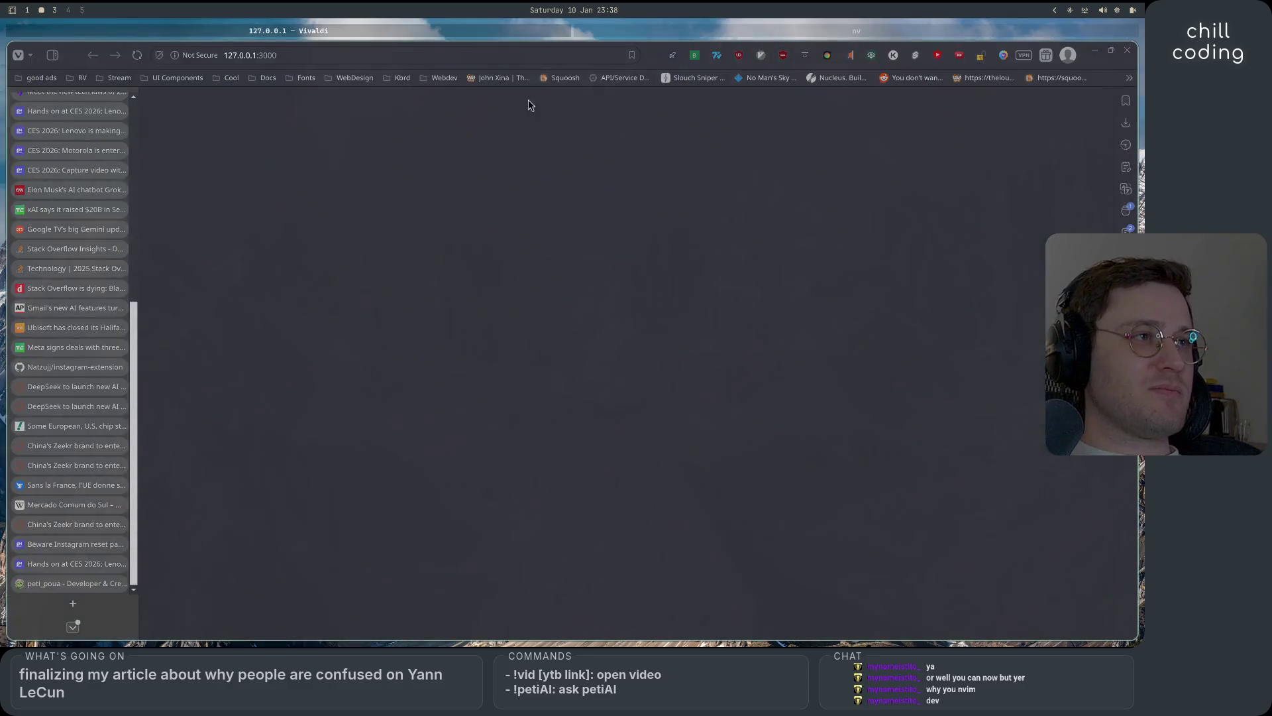
scroll(452, 456, "down", 3)
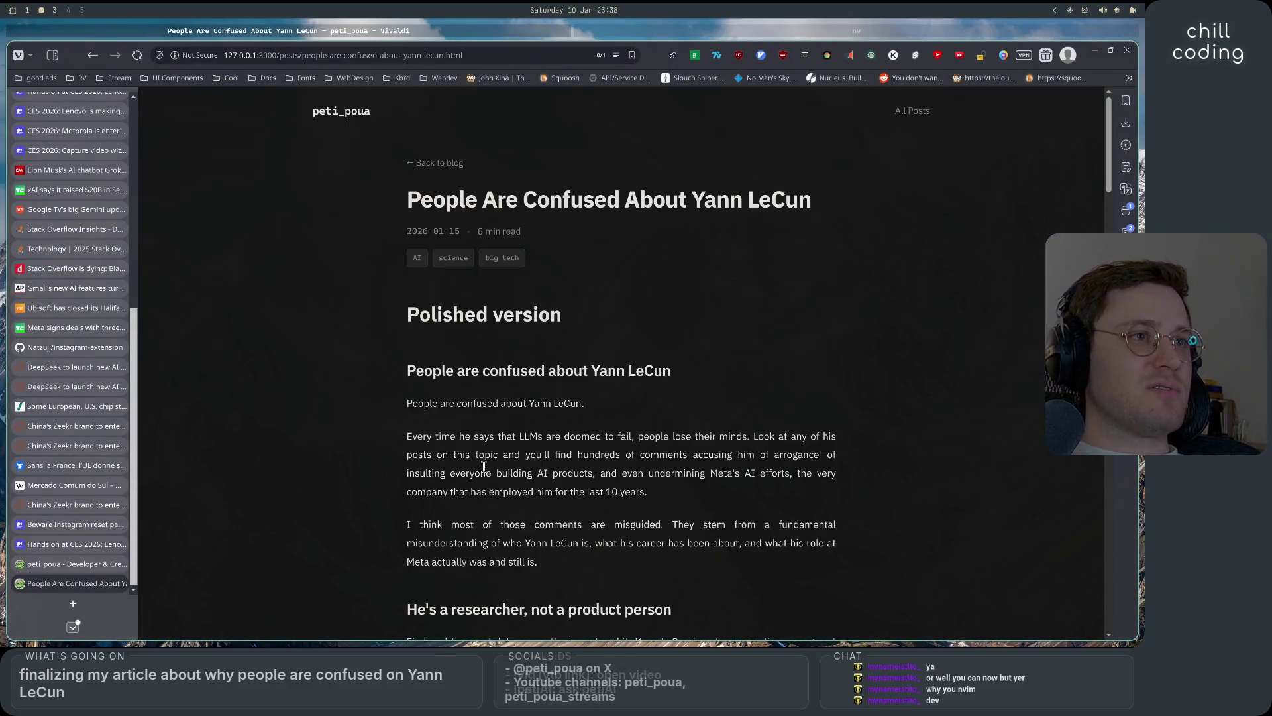
scroll(389, 396, "down", 2)
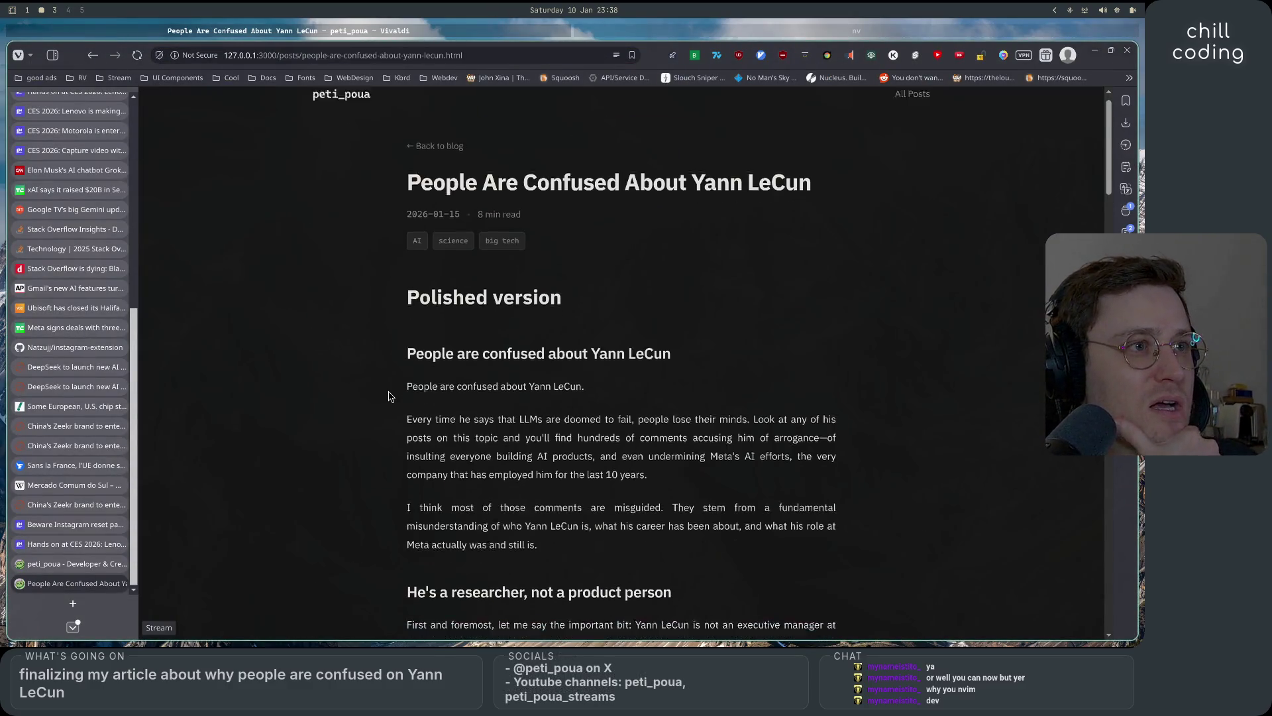
scroll(388, 396, "down", 5)
scroll(387, 395, "down", 5)
scroll(388, 395, "down", 4)
scroll(387, 396, "up", 1)
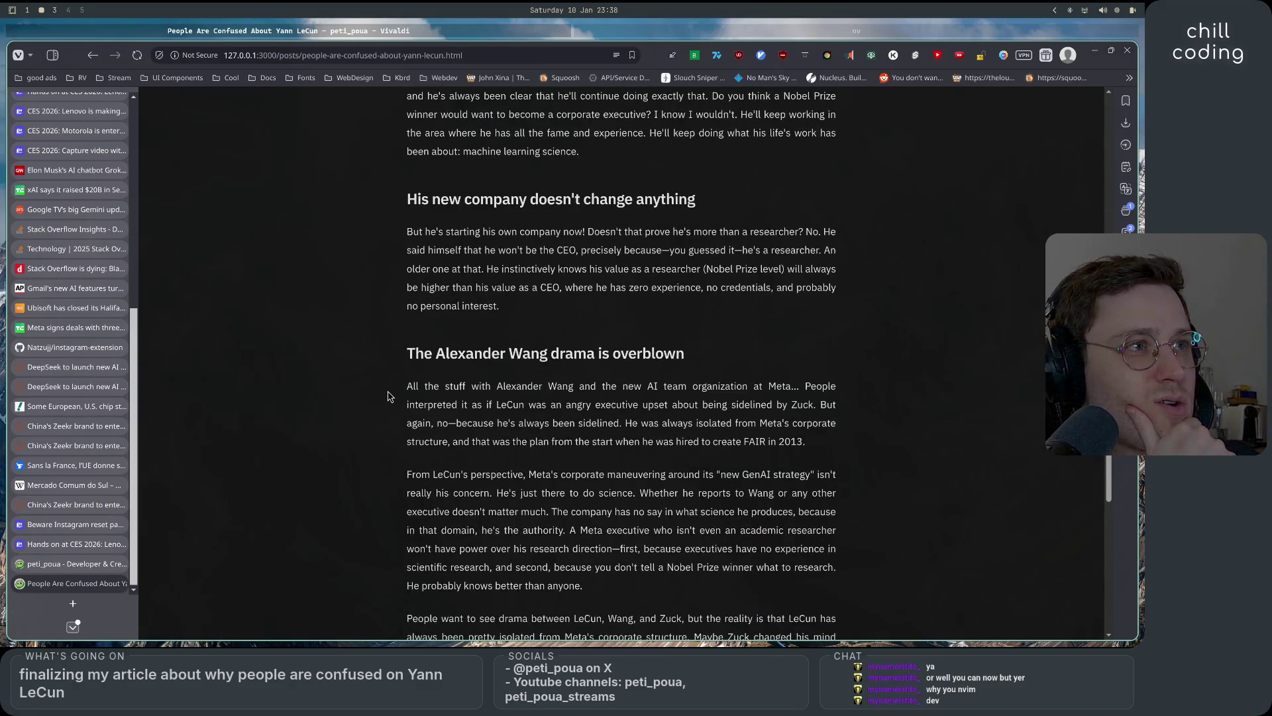
scroll(387, 396, "down", 5)
scroll(388, 395, "down", 3)
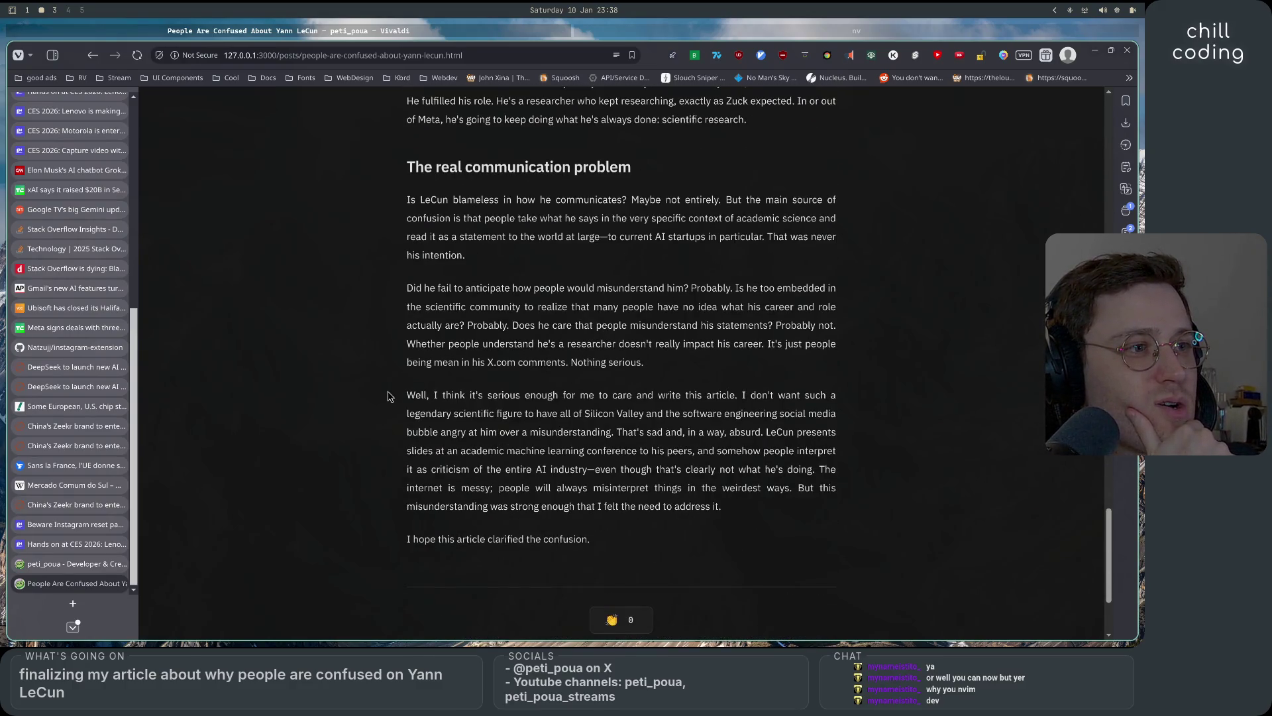
scroll(388, 396, "down", 3)
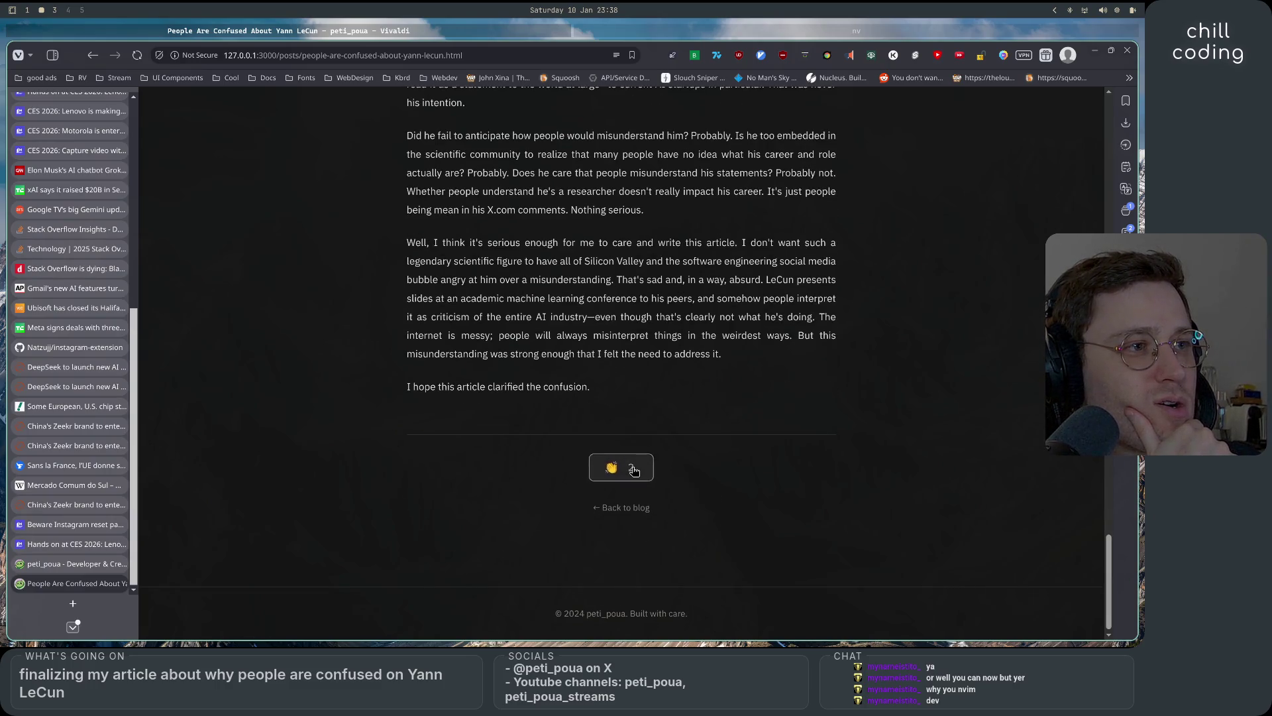
scroll(697, 467, "up", 15)
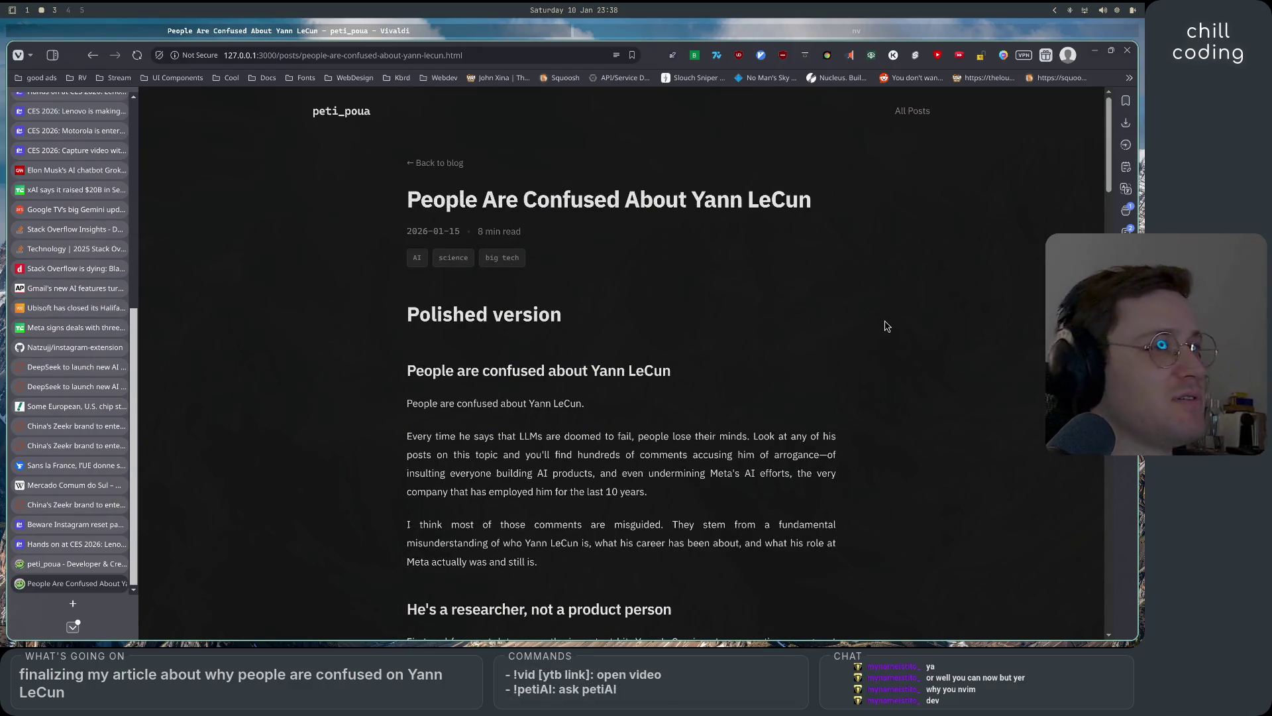
scroll(864, 366, "down", 5)
scroll(864, 366, "down", 5)
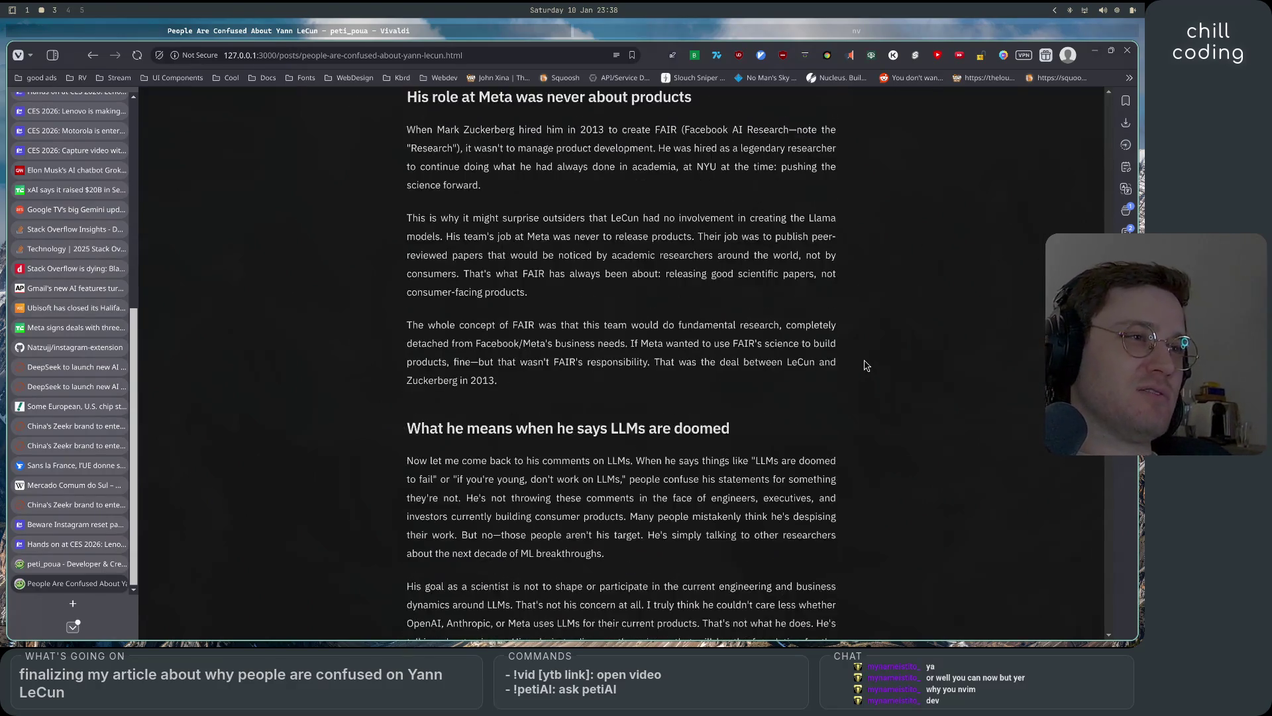
scroll(864, 366, "down", 5)
scroll(864, 366, "up", 1)
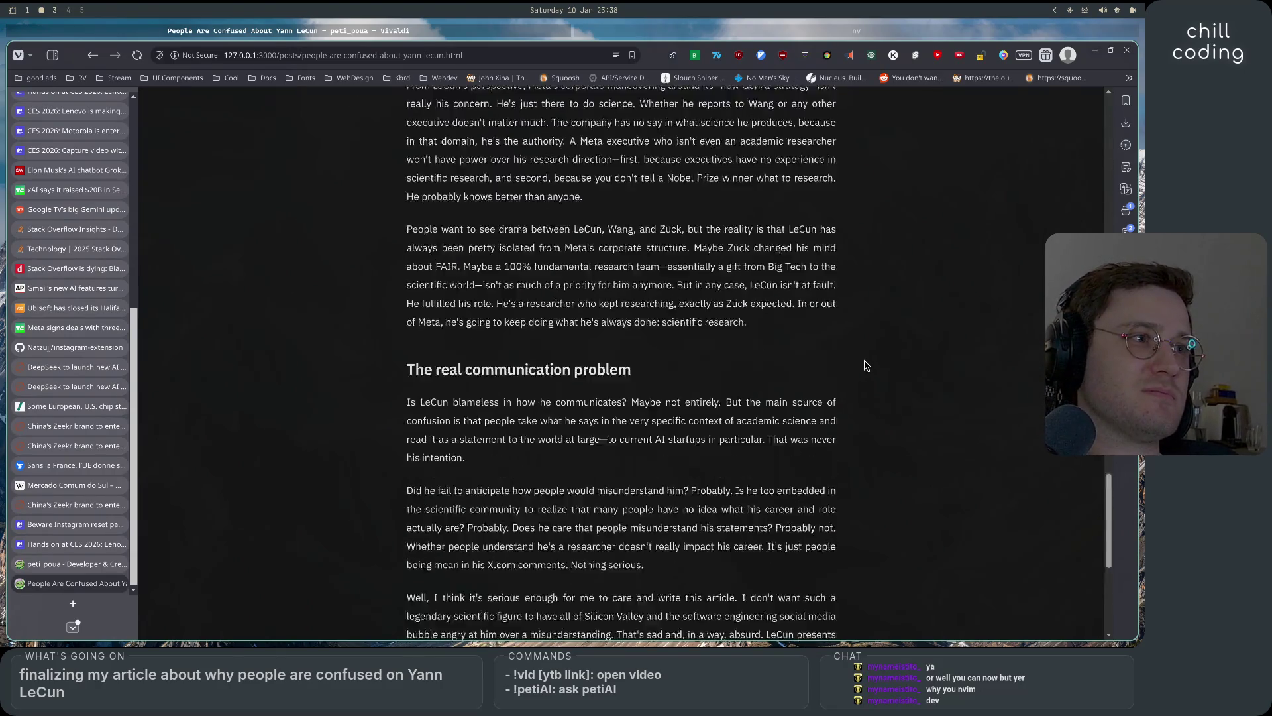
scroll(864, 366, "up", 5)
scroll(864, 366, "up", 3)
scroll(864, 365, "up", 2)
scroll(864, 365, "up", 4)
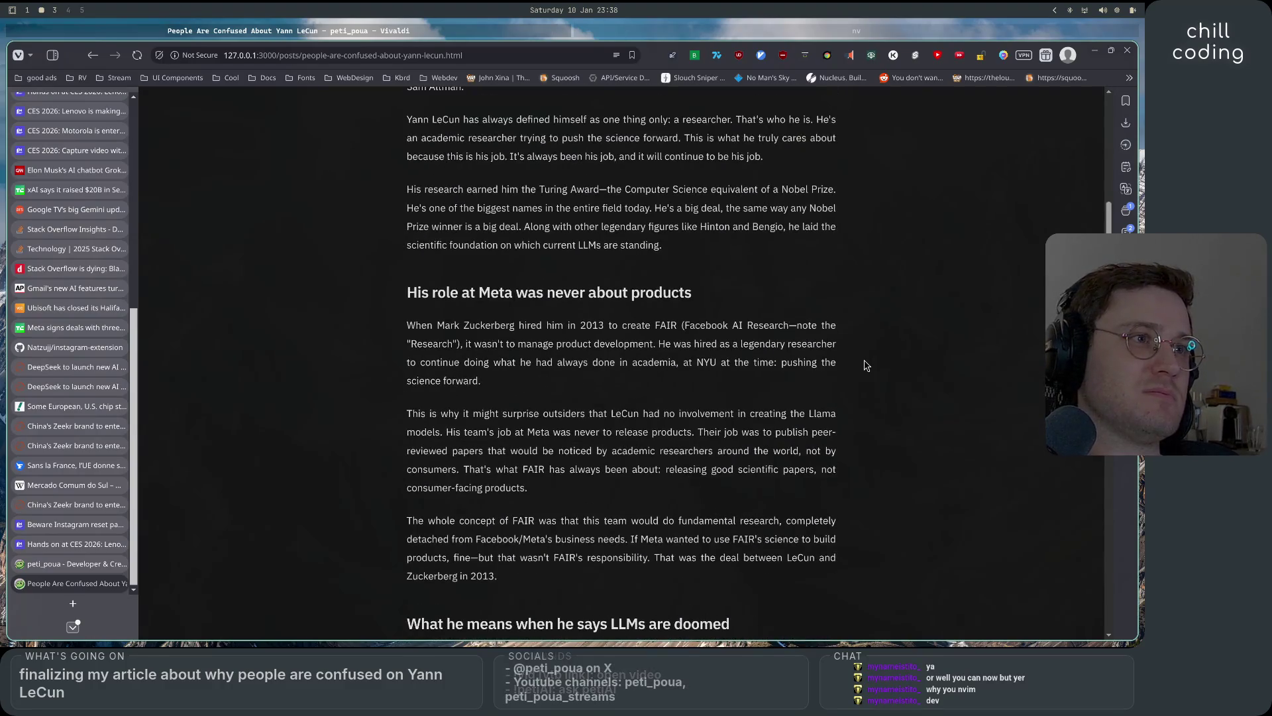
scroll(865, 366, "up", 4)
scroll(864, 366, "up", 3)
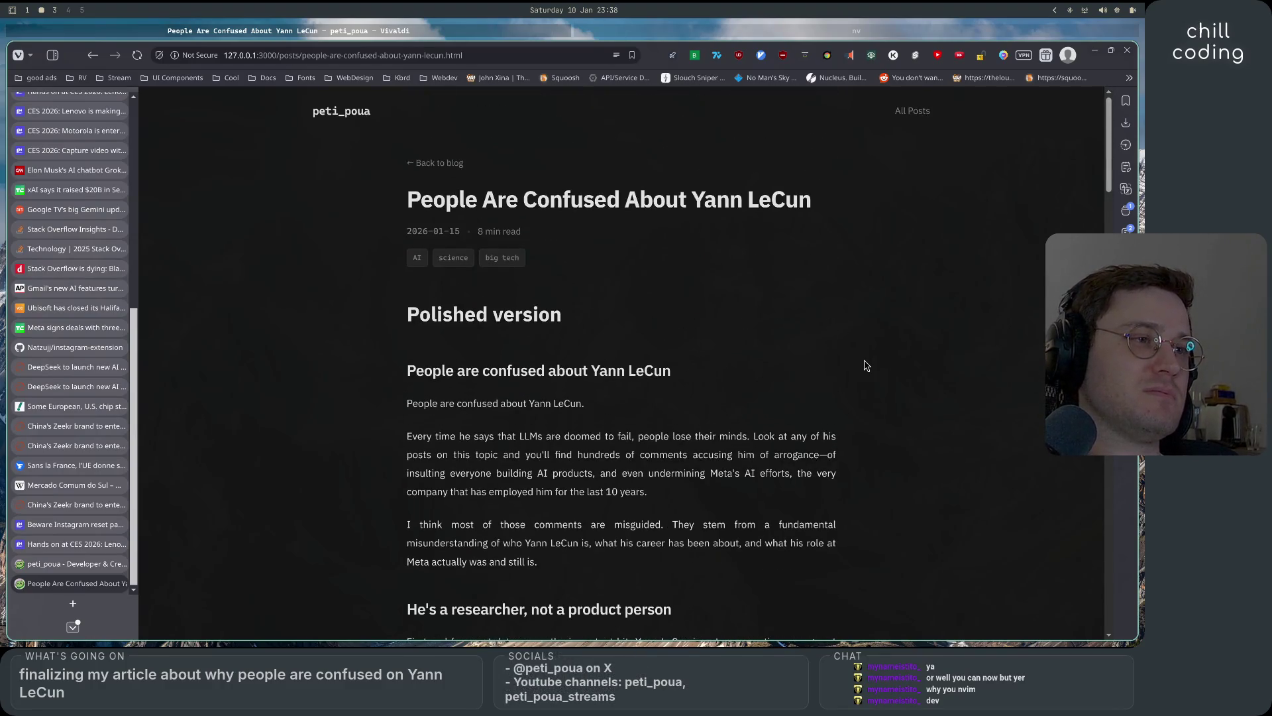
scroll(864, 366, "down", 2)
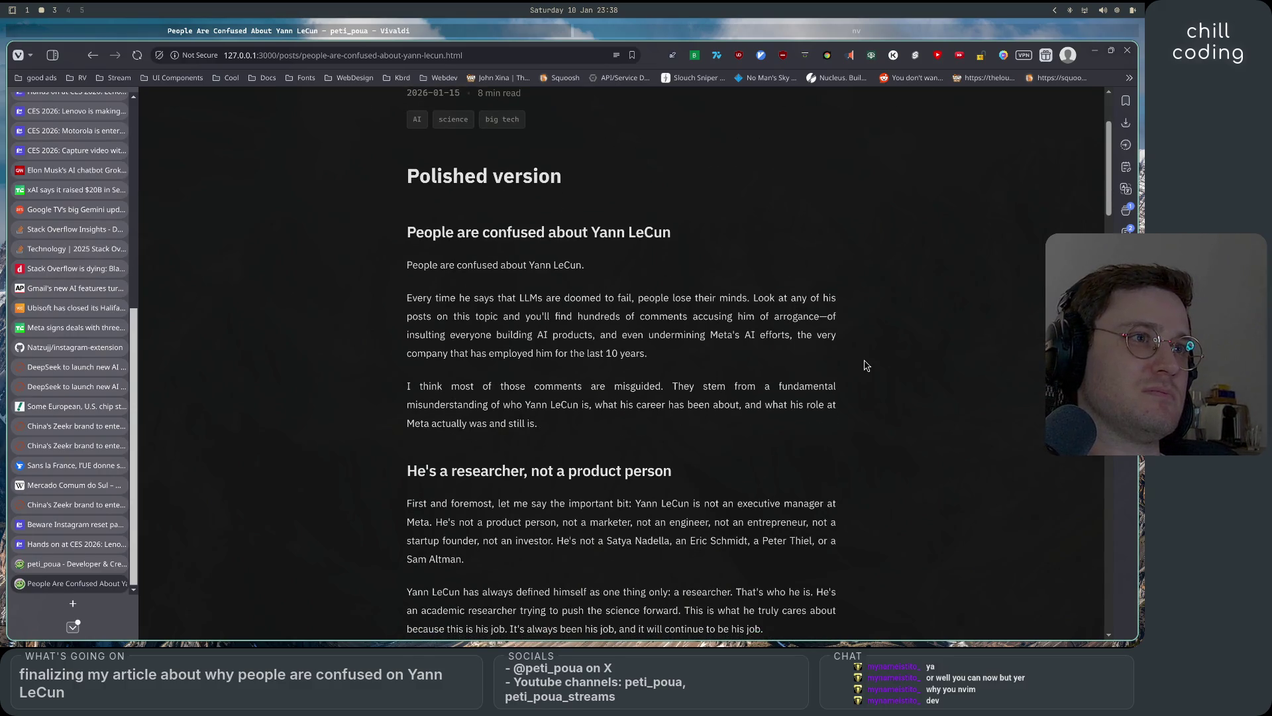
scroll(864, 366, "down", 10)
scroll(864, 366, "down", 5)
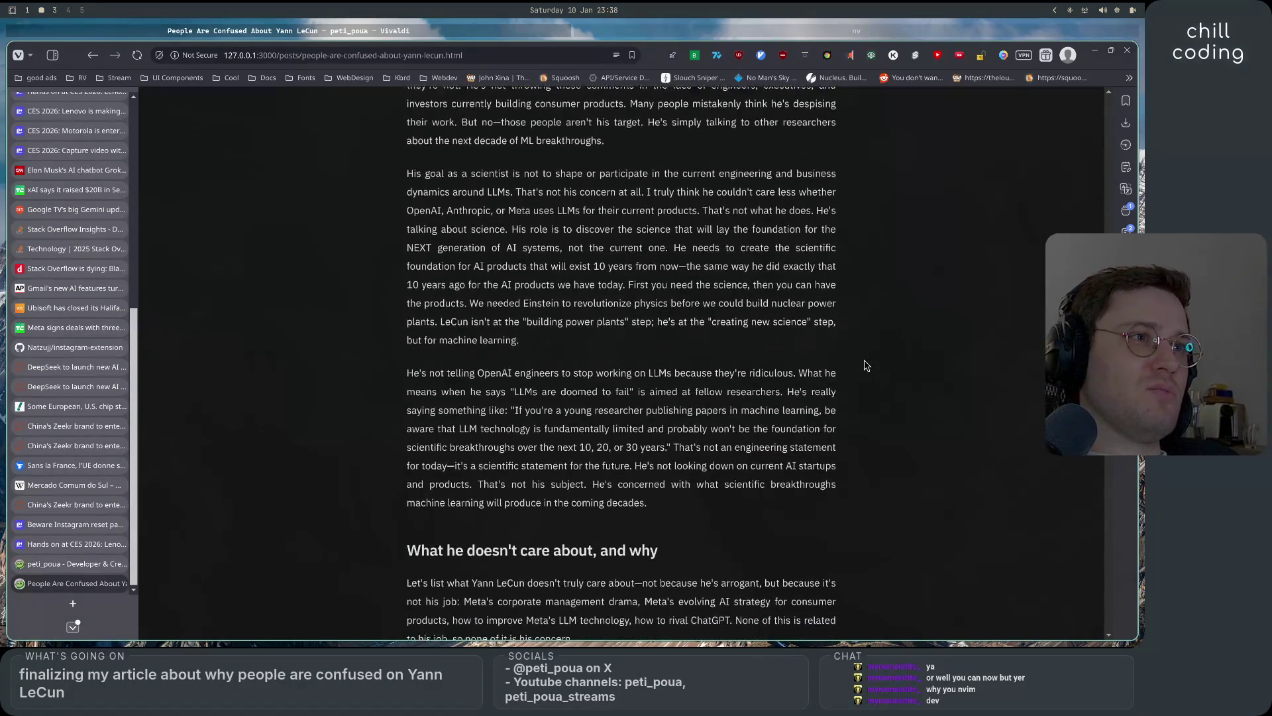
scroll(864, 367, "down", 4)
scroll(865, 365, "down", 5)
scroll(863, 366, "down", 5)
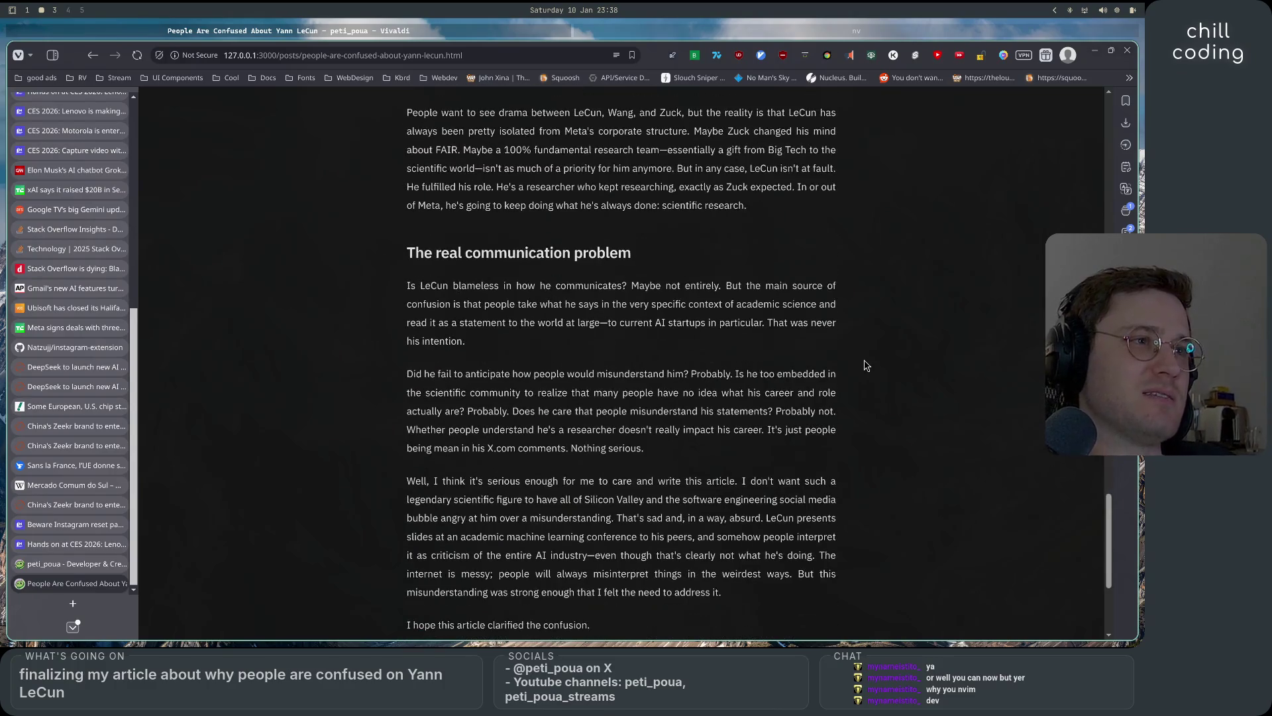
scroll(864, 366, "down", 3)
scroll(864, 366, "down", 1)
scroll(864, 366, "up", 6)
scroll(863, 366, "up", 15)
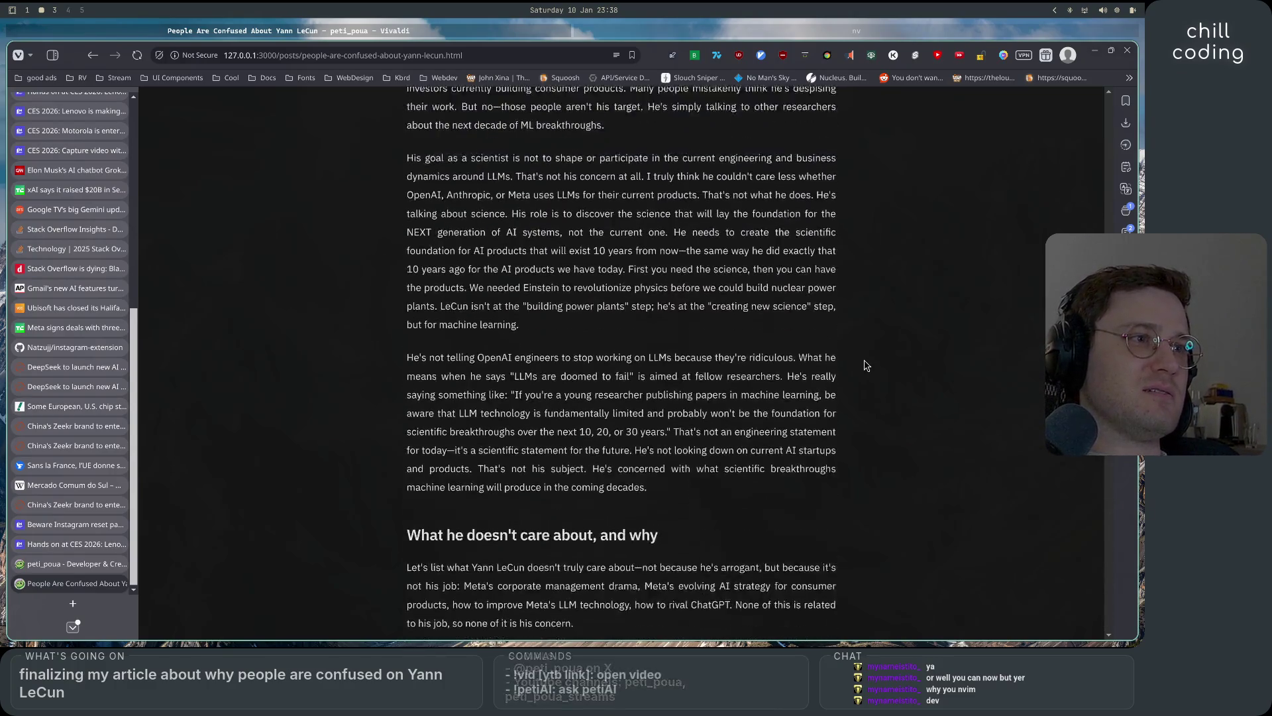
scroll(864, 366, "up", 14)
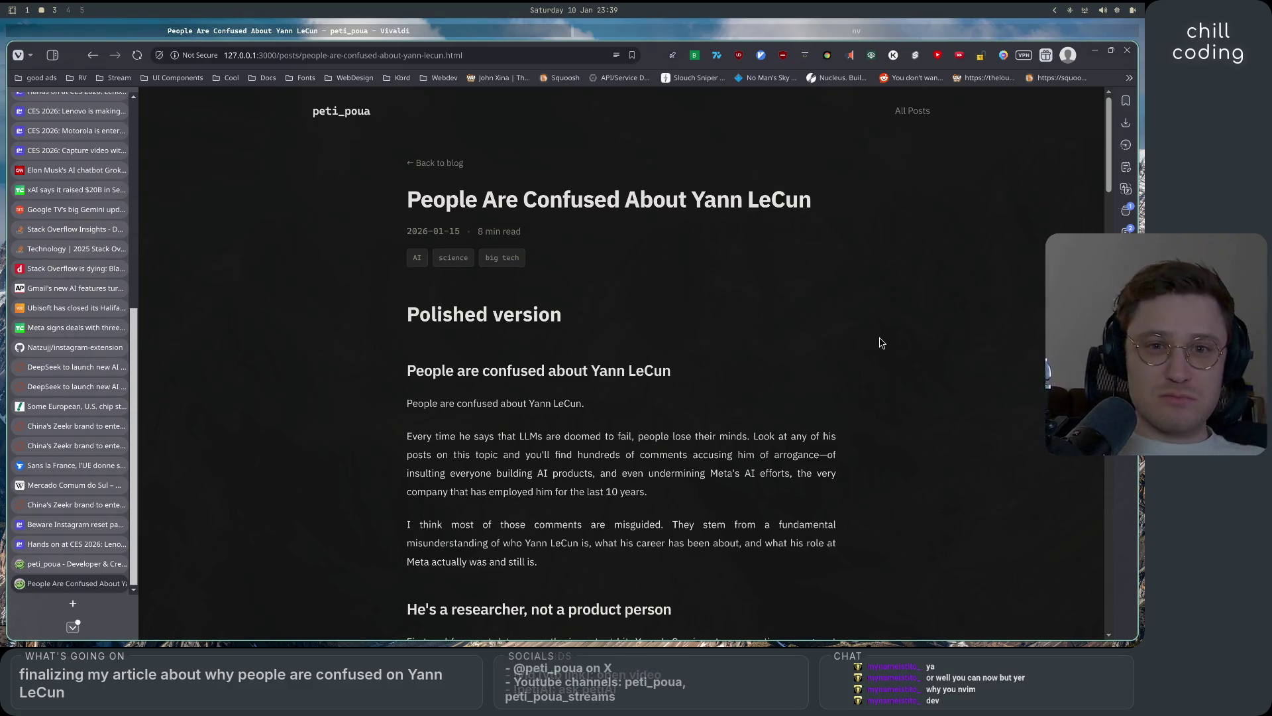
- Switch from the browser to workspace 1
key("super+1")
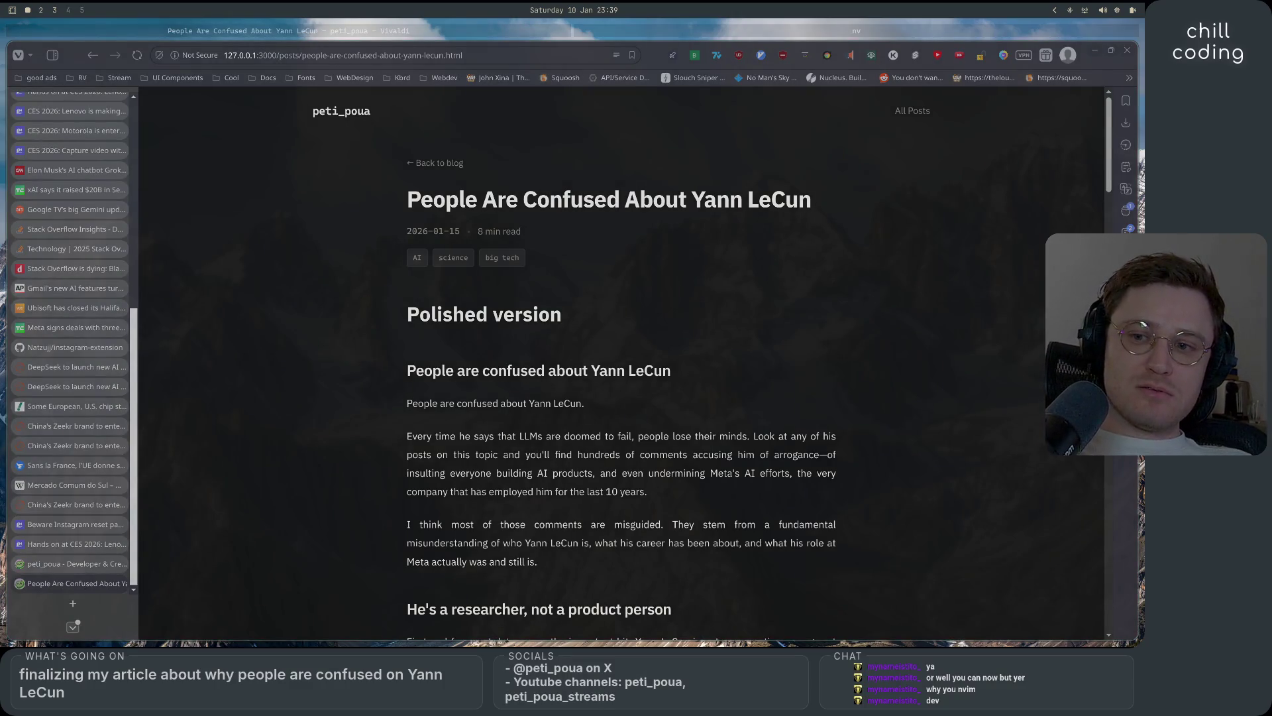